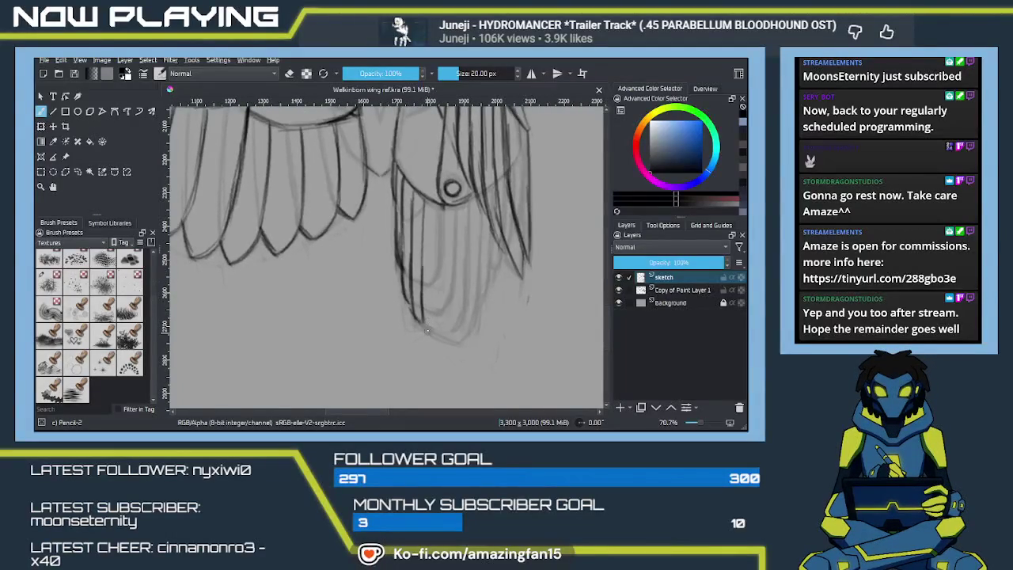
Add short pencil strokes at the feather tips and a faint vertical line below the knot joint.
{"action": "mouse_move", "coordinate": [422, 312]}
{"action": "left_mouse_down"}
{"action": "mouse_move", "coordinate": [426, 330]}
{"action": "mouse_move", "coordinate": [463, 342]}
{"action": "left_mouse_up"}
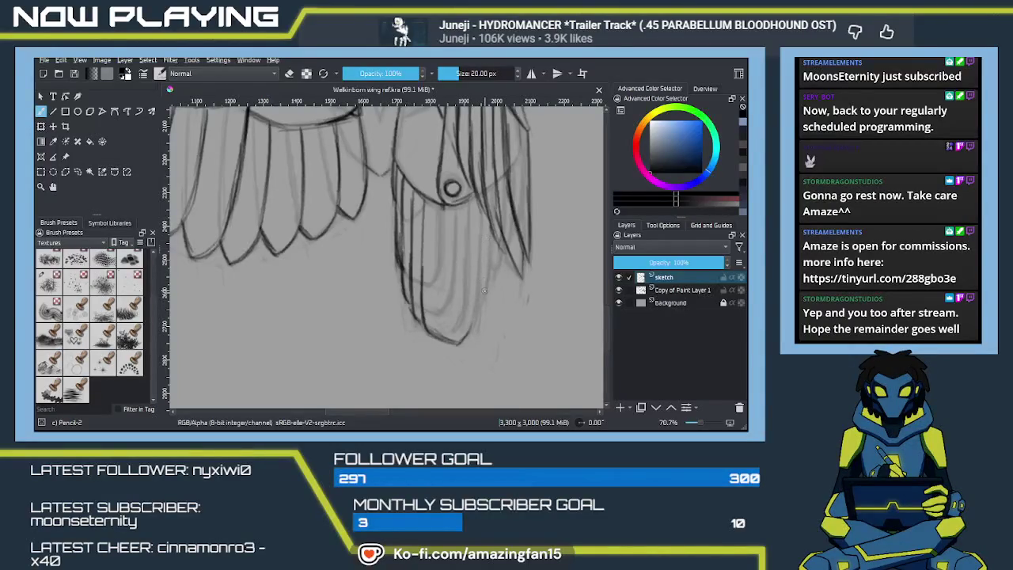
{"action": "left_click_drag", "start_coordinate": [468, 293], "coordinate": [483, 297]}
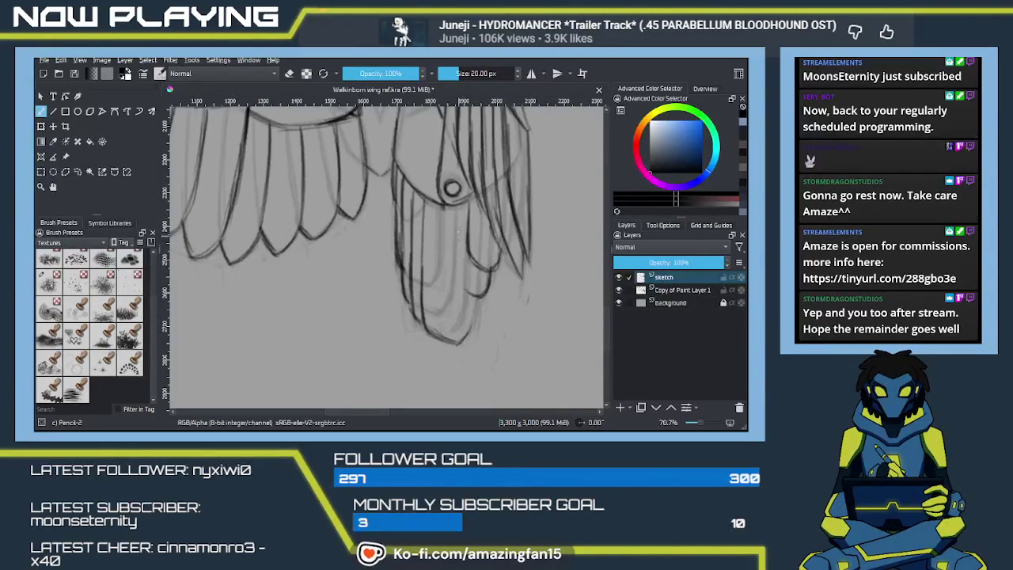
{"action": "mouse_move", "coordinate": [457, 235]}
{"action": "left_mouse_down"}
{"action": "mouse_move", "coordinate": [489, 277]}
{"action": "mouse_move", "coordinate": [499, 242]}
{"action": "mouse_move", "coordinate": [481, 296]}
{"action": "left_mouse_up"}
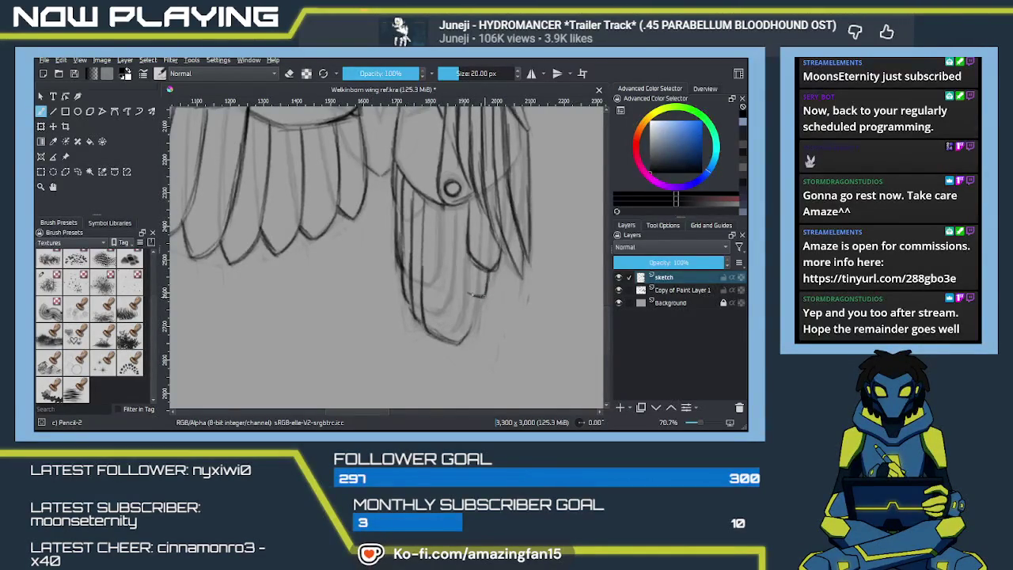
{"action": "left_click_drag", "start_coordinate": [449, 207], "coordinate": [455, 272]}
Darken and strengthen the vertical feather lines below the knot joint.
{"action": "left_click_drag", "start_coordinate": [443, 208], "coordinate": [441, 240]}
{"action": "left_click_drag", "start_coordinate": [442, 202], "coordinate": [438, 312]}
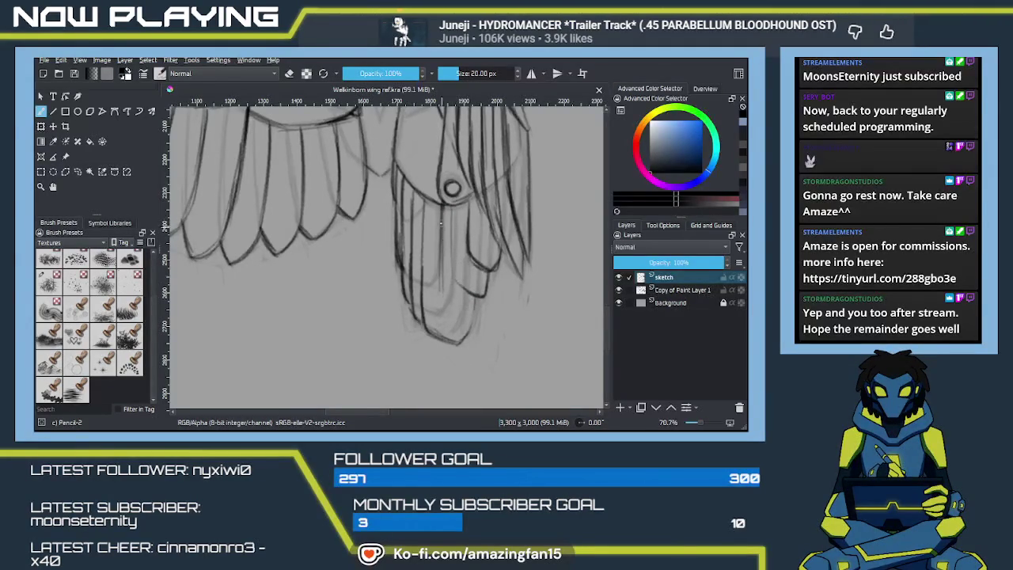
{"action": "left_click_drag", "start_coordinate": [442, 202], "coordinate": [441, 293]}
{"action": "mouse_move", "coordinate": [441, 246]}
{"action": "left_mouse_down"}
{"action": "mouse_move", "coordinate": [443, 315]}
{"action": "mouse_move", "coordinate": [456, 315]}
{"action": "left_mouse_up"}
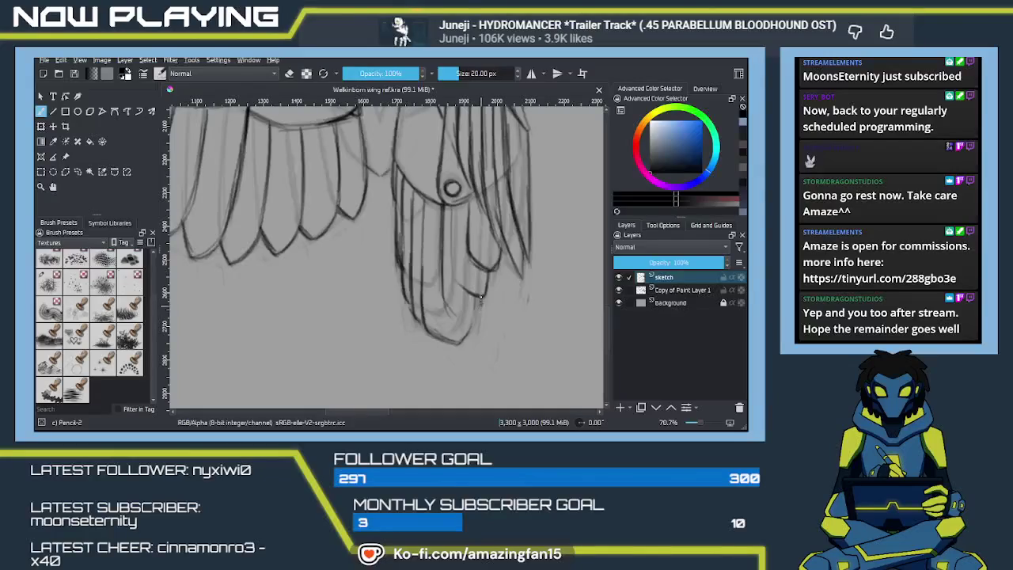
{"action": "mouse_move", "coordinate": [463, 321]}
{"action": "left_mouse_down"}
{"action": "mouse_move", "coordinate": [467, 311]}
{"action": "mouse_move", "coordinate": [453, 346]}
{"action": "mouse_move", "coordinate": [445, 293]}
{"action": "left_mouse_up"}
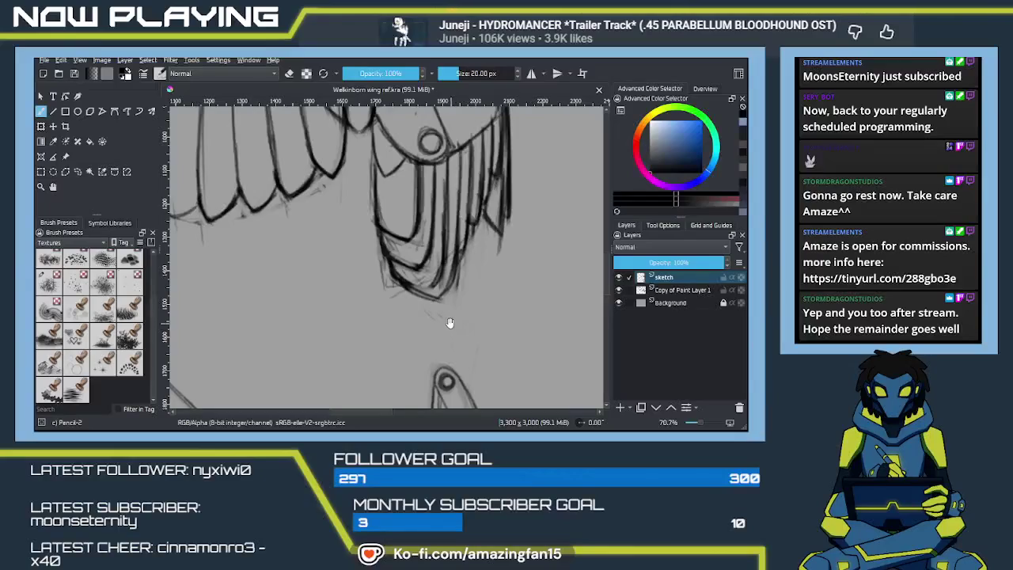
Add a small mark and a faint vertical feather line below the feathers.
{"action": "mouse_move", "coordinate": [443, 335]}
{"action": "left_mouse_down"}
{"action": "mouse_move", "coordinate": [443, 358]}
{"action": "mouse_move", "coordinate": [425, 271]}
{"action": "left_mouse_up"}
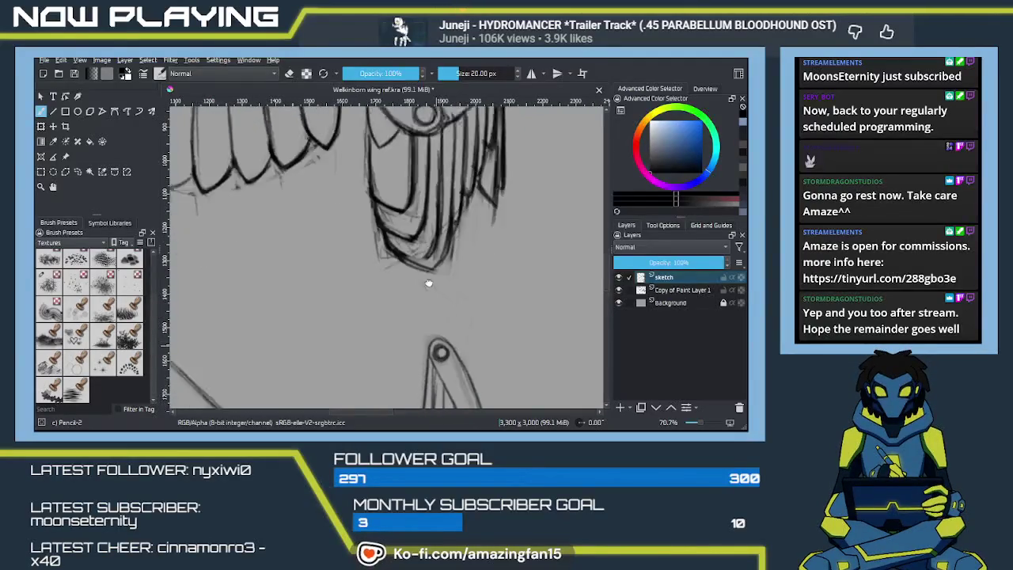
{"action": "left_click_drag", "start_coordinate": [411, 341], "coordinate": [428, 309]}
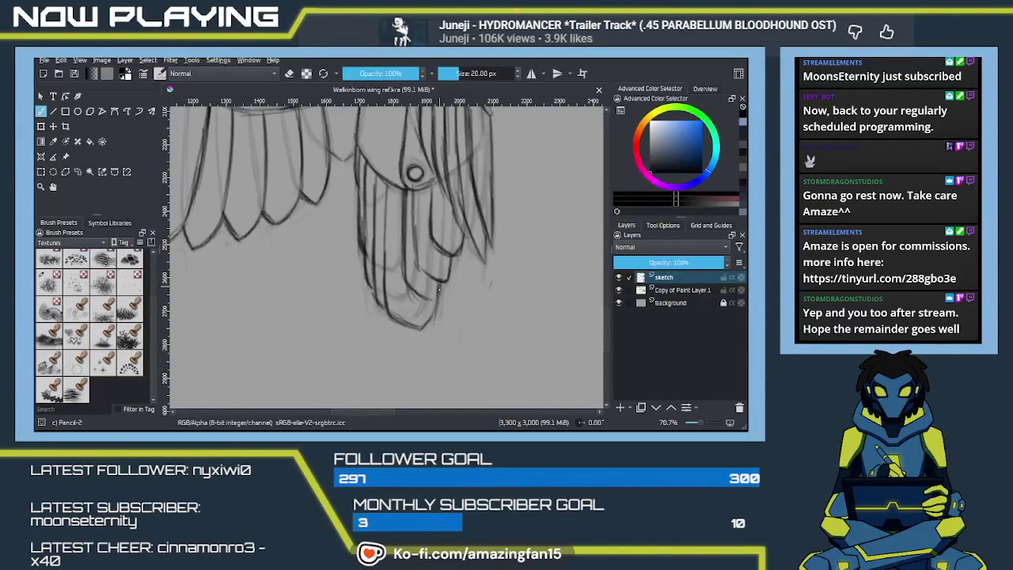
{"action": "left_click_drag", "start_coordinate": [437, 299], "coordinate": [425, 305]}
{"action": "left_click_drag", "start_coordinate": [411, 241], "coordinate": [417, 268]}
{"action": "mouse_move", "coordinate": [410, 227]}
{"action": "left_mouse_down"}
{"action": "mouse_move", "coordinate": [468, 319]}
{"action": "mouse_move", "coordinate": [422, 283]}
{"action": "mouse_move", "coordinate": [418, 306]}
{"action": "left_mouse_up"}
Draw dark vertical lines down the lower right-wing feathers.
{"action": "mouse_move", "coordinate": [418, 266]}
{"action": "left_mouse_down"}
{"action": "mouse_move", "coordinate": [419, 317]}
{"action": "mouse_move", "coordinate": [437, 341]}
{"action": "left_mouse_up"}
{"action": "mouse_move", "coordinate": [431, 248]}
{"action": "left_mouse_down"}
{"action": "mouse_move", "coordinate": [435, 295]}
{"action": "mouse_move", "coordinate": [452, 319]}
{"action": "mouse_move", "coordinate": [416, 348]}
{"action": "left_mouse_up"}
{"action": "left_click_drag", "start_coordinate": [406, 308], "coordinate": [428, 362]}
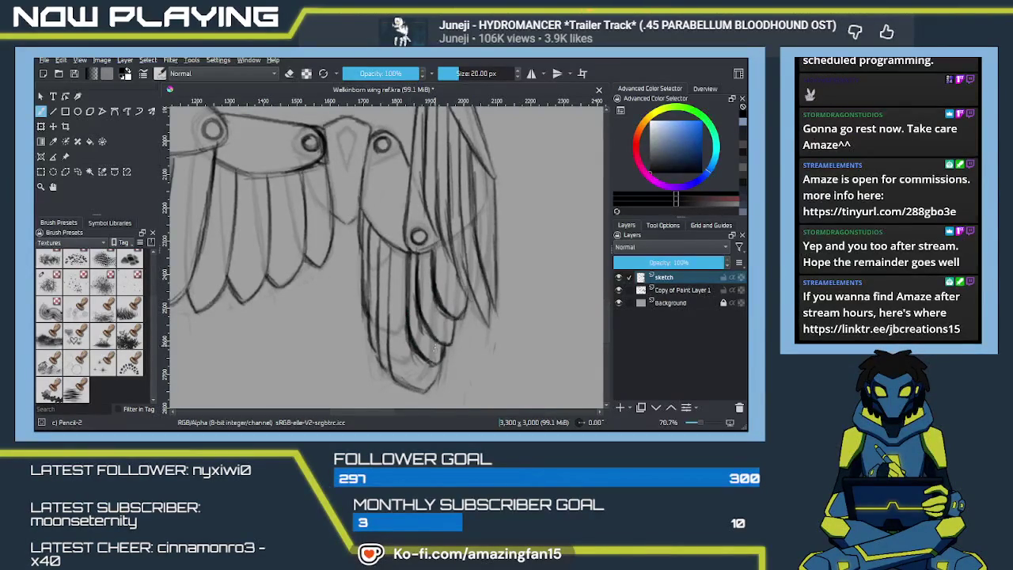
{"action": "mouse_move", "coordinate": [405, 325]}
{"action": "left_mouse_down"}
{"action": "mouse_move", "coordinate": [415, 353]}
{"action": "mouse_move", "coordinate": [408, 336]}
{"action": "mouse_move", "coordinate": [420, 329]}
{"action": "left_mouse_up"}
Erase stray lines on the lower feathers using the brush's eraser mode.
{"action": "key", "text": "e"}
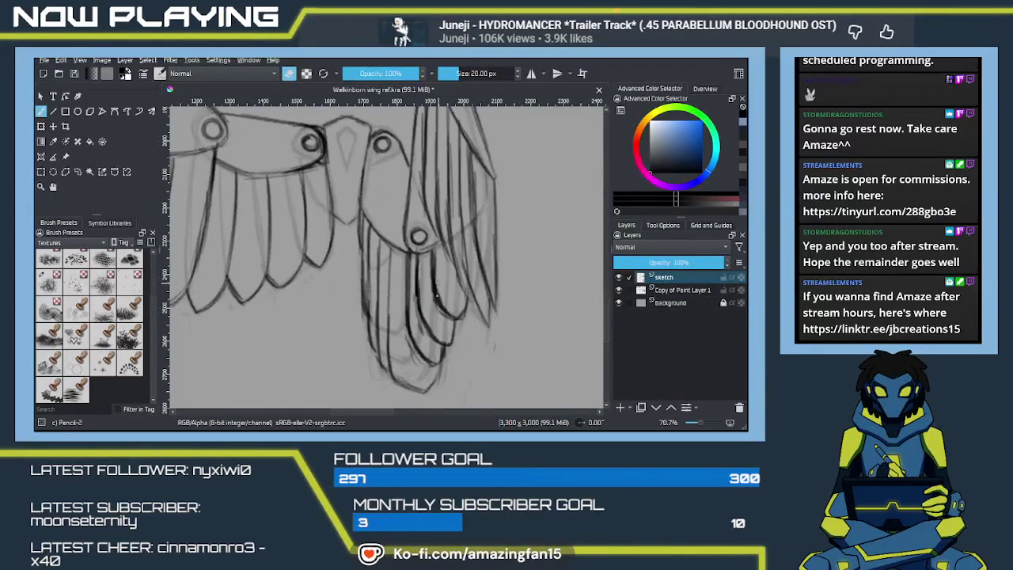
{"action": "mouse_move", "coordinate": [435, 278]}
{"action": "left_mouse_down"}
{"action": "mouse_move", "coordinate": [433, 304]}
{"action": "mouse_move", "coordinate": [450, 319]}
{"action": "left_mouse_up"}
{"action": "key", "text": "e"}
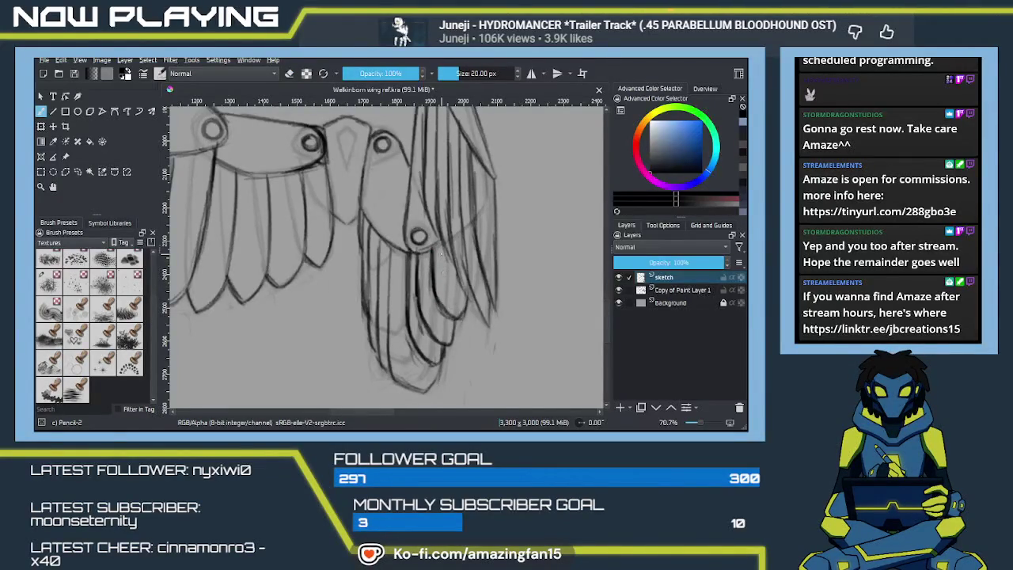
Add a short dark stroke and a line along the right-wing feathers.
{"action": "left_click_drag", "start_coordinate": [439, 242], "coordinate": [440, 254]}
{"action": "left_click_drag", "start_coordinate": [444, 263], "coordinate": [465, 293]}
{"action": "left_click_drag", "start_coordinate": [414, 290], "coordinate": [455, 292]}
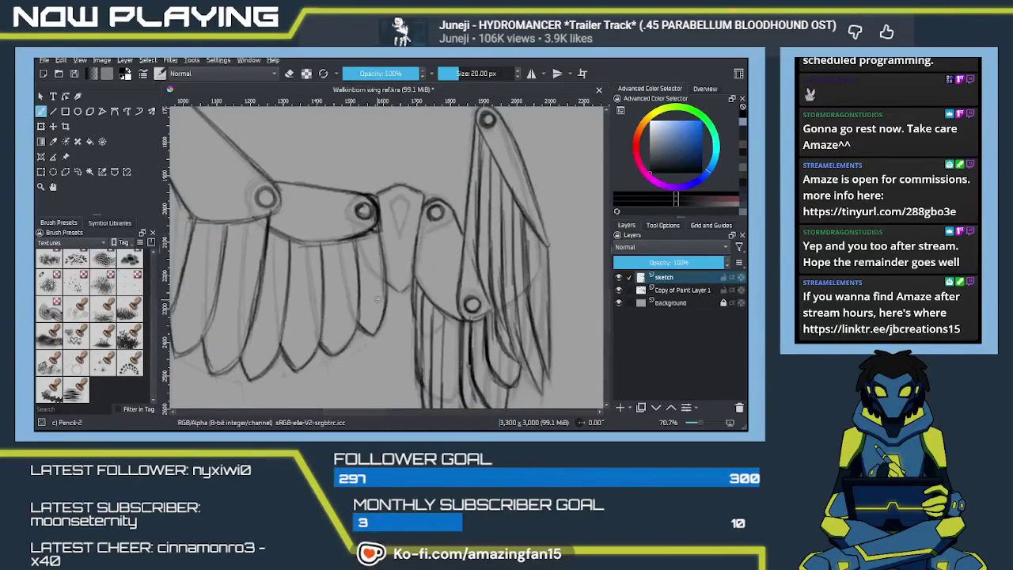
{"action": "key", "text": "minus"}
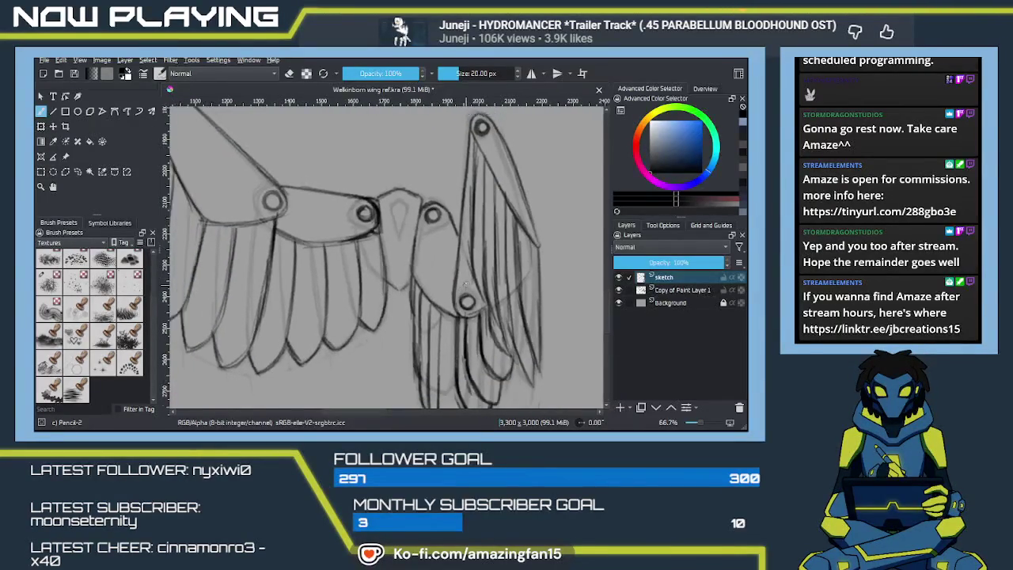
Zoom out to the whole wing drawing and save the .kra file.
{"action": "key", "text": "minus"}
{"action": "key", "text": "minus"}
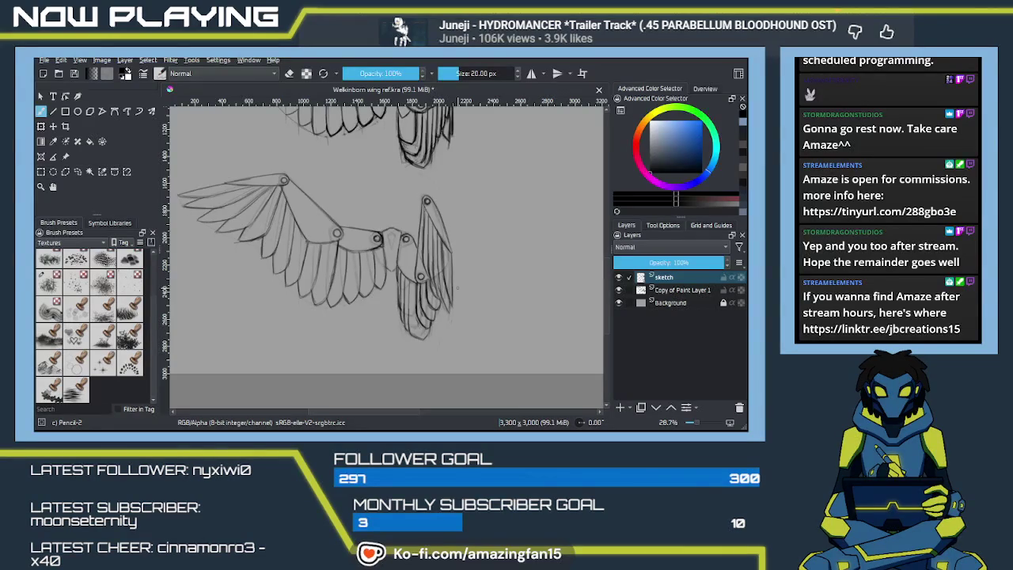
{"action": "key", "text": "ctrl+s"}
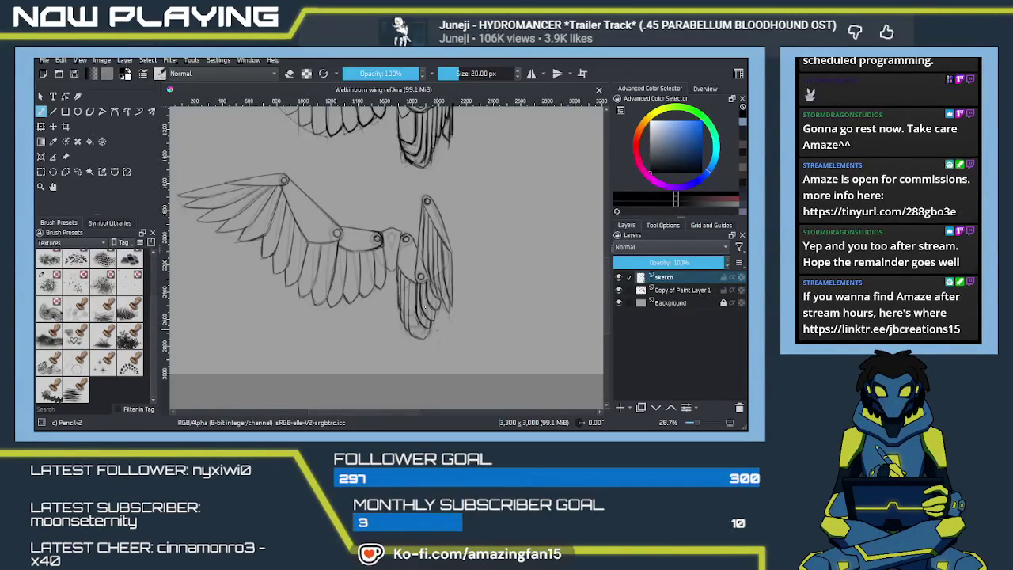
Darken the lower feather's bottom curve and its right edge up the side.
{"action": "key", "text": "plus"}
{"action": "key", "text": "plus"}
{"action": "key", "text": "plus"}
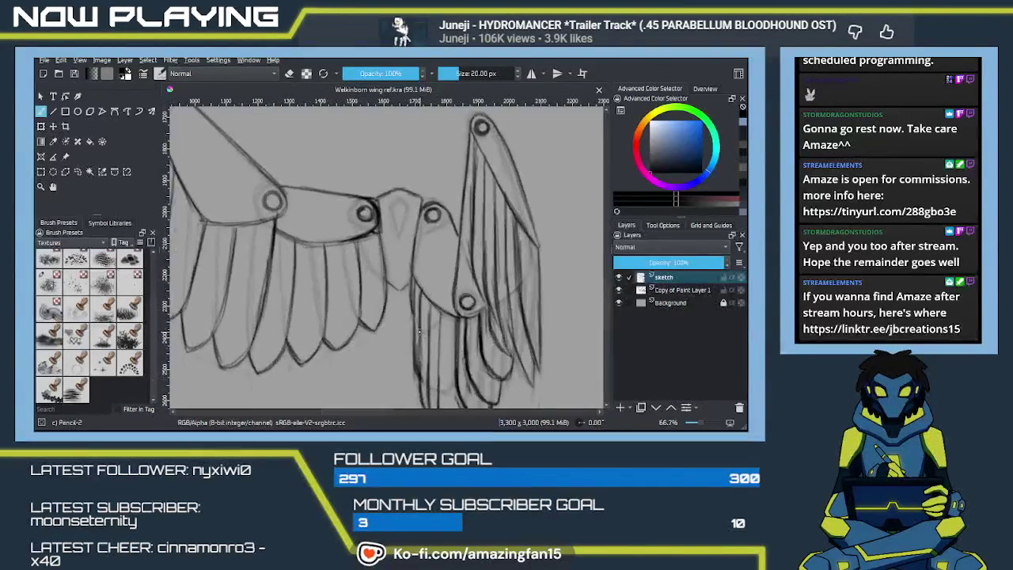
{"action": "scroll", "coordinate": [419, 331], "scroll_direction": "up", "scroll_amount": 2}
{"action": "scroll", "coordinate": [432, 316], "scroll_direction": "down", "scroll_amount": 3}
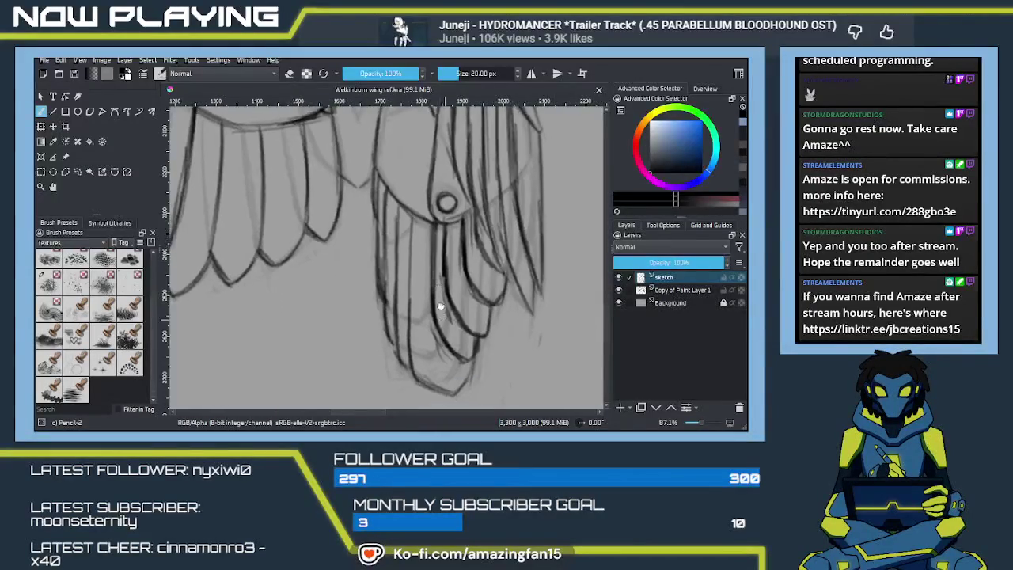
{"action": "scroll", "coordinate": [441, 306], "scroll_direction": "down", "scroll_amount": 2}
{"action": "mouse_move", "coordinate": [395, 299]}
{"action": "left_mouse_down"}
{"action": "mouse_move", "coordinate": [423, 335]}
{"action": "mouse_move", "coordinate": [437, 334]}
{"action": "mouse_move", "coordinate": [456, 308]}
{"action": "left_mouse_up"}
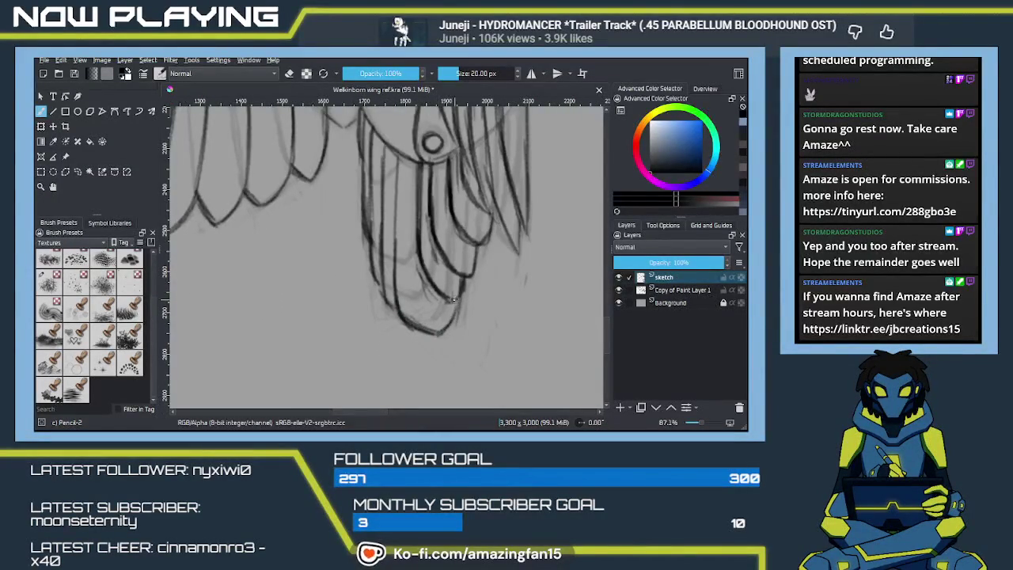
{"action": "left_click_drag", "start_coordinate": [419, 268], "coordinate": [436, 292]}
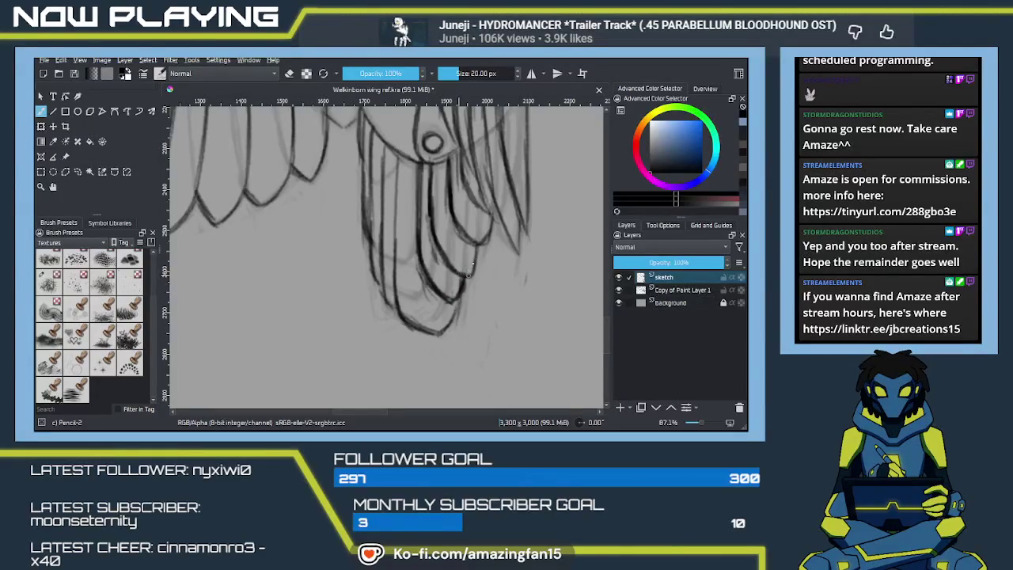
{"action": "mouse_move", "coordinate": [477, 246]}
{"action": "left_mouse_down"}
{"action": "mouse_move", "coordinate": [463, 283]}
{"action": "mouse_move", "coordinate": [491, 208]}
{"action": "left_mouse_up"}
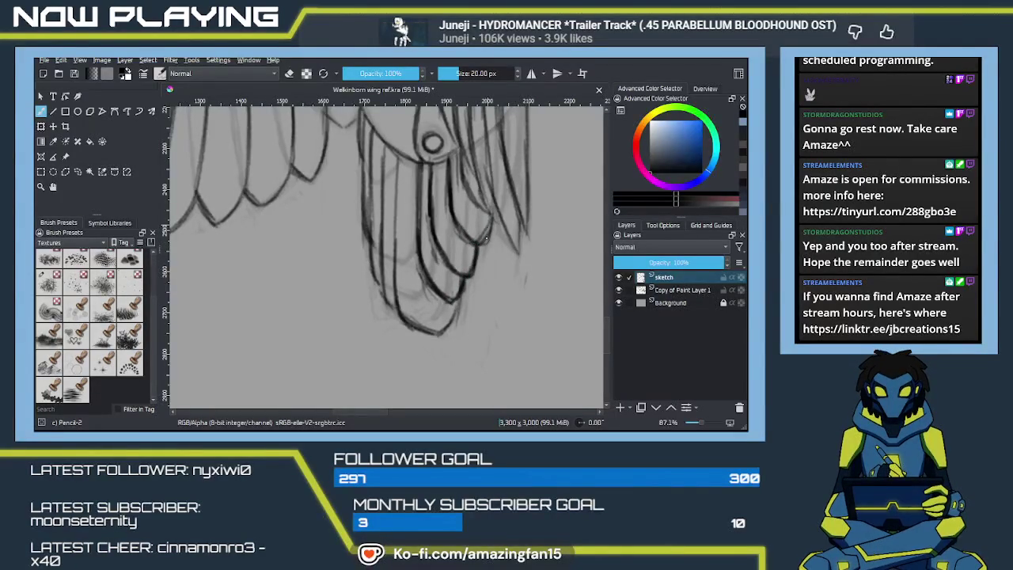
{"action": "scroll", "coordinate": [463, 276], "scroll_direction": "up", "scroll_amount": 3}
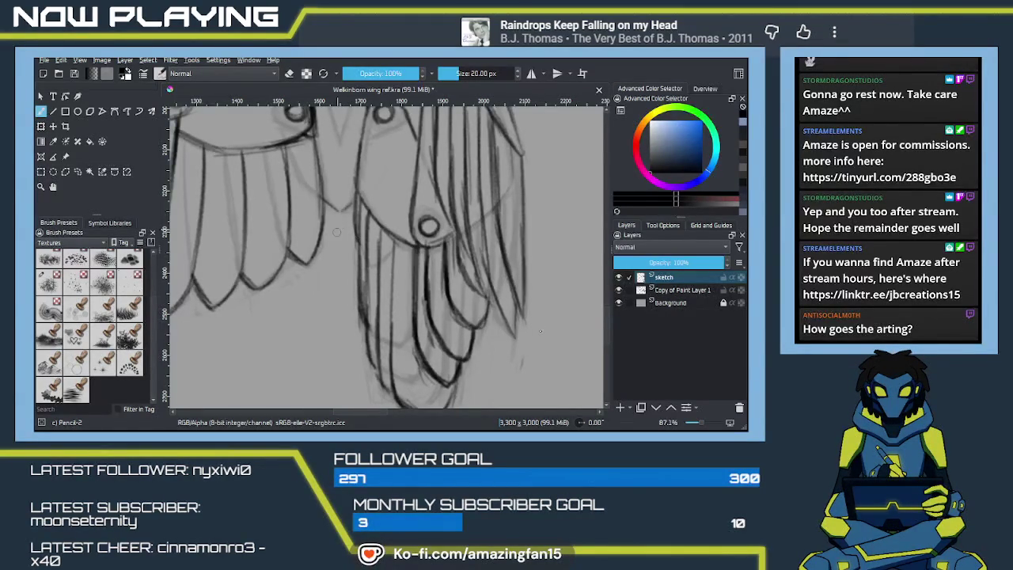
Zoom out slightly and fade the sketch layer to 44% opacity.
{"action": "key", "text": "minus"}
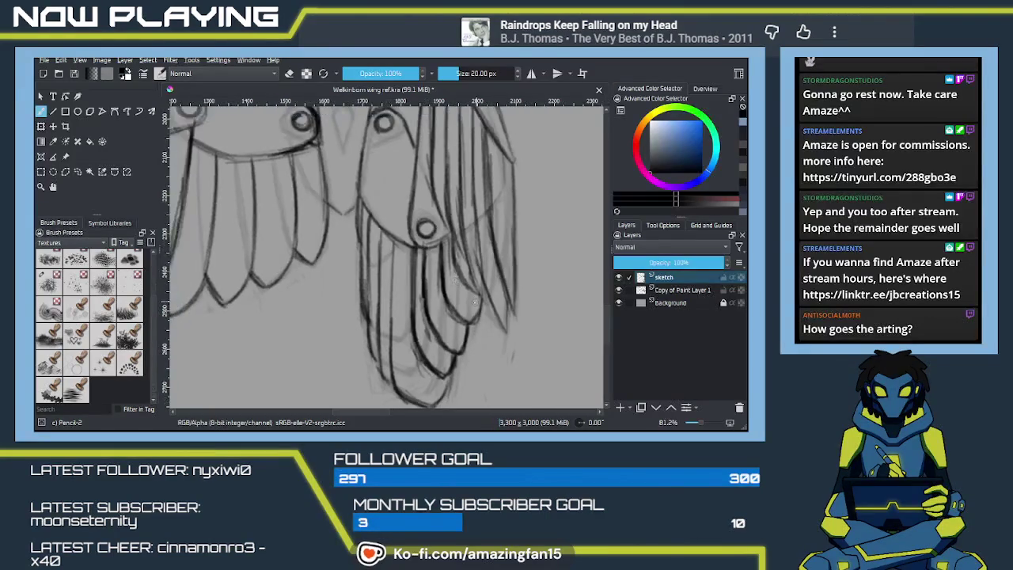
{"action": "scroll", "coordinate": [475, 301], "scroll_direction": "down", "scroll_amount": 2}
{"action": "scroll", "coordinate": [475, 293], "scroll_direction": "down", "scroll_amount": 1}
{"action": "scroll", "coordinate": [474, 280], "scroll_direction": "down", "scroll_amount": 1}
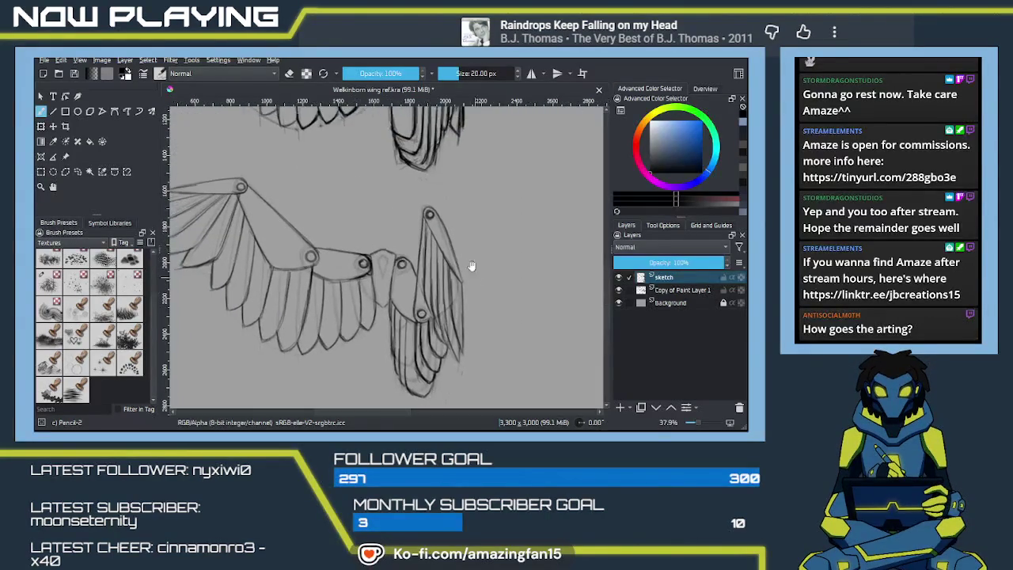
{"action": "scroll", "coordinate": [474, 280], "scroll_direction": "up", "scroll_amount": 2}
{"action": "scroll", "coordinate": [471, 288], "scroll_direction": "down", "scroll_amount": 2}
{"action": "scroll", "coordinate": [471, 288], "scroll_direction": "up", "scroll_amount": 1}
{"action": "scroll", "coordinate": [468, 301], "scroll_direction": "up", "scroll_amount": 1}
{"action": "scroll", "coordinate": [465, 313], "scroll_direction": "up", "scroll_amount": 1}
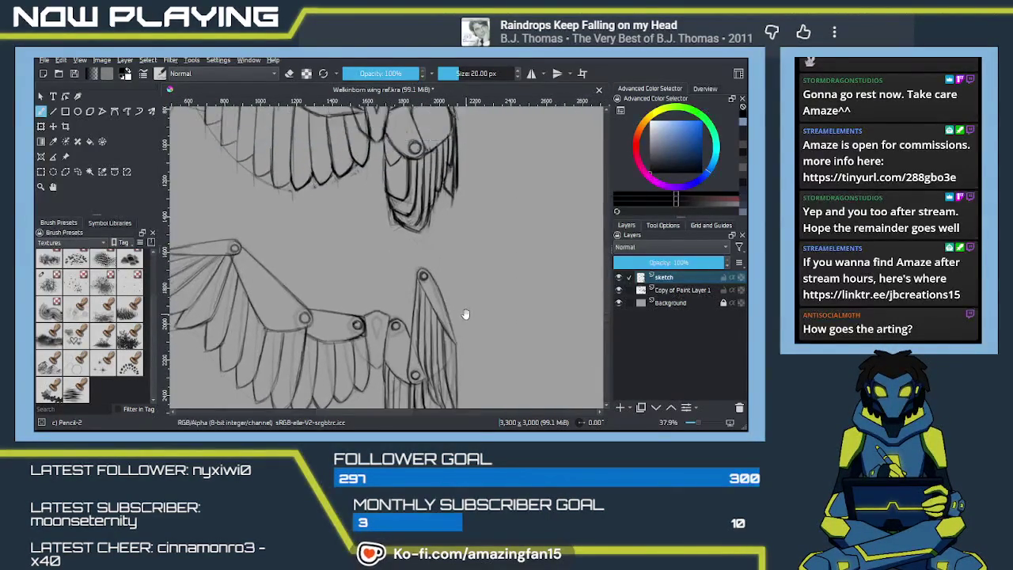
{"action": "scroll", "coordinate": [465, 313], "scroll_direction": "down", "scroll_amount": 3}
{"action": "left_click_drag", "start_coordinate": [688, 263], "coordinate": [663, 263]}
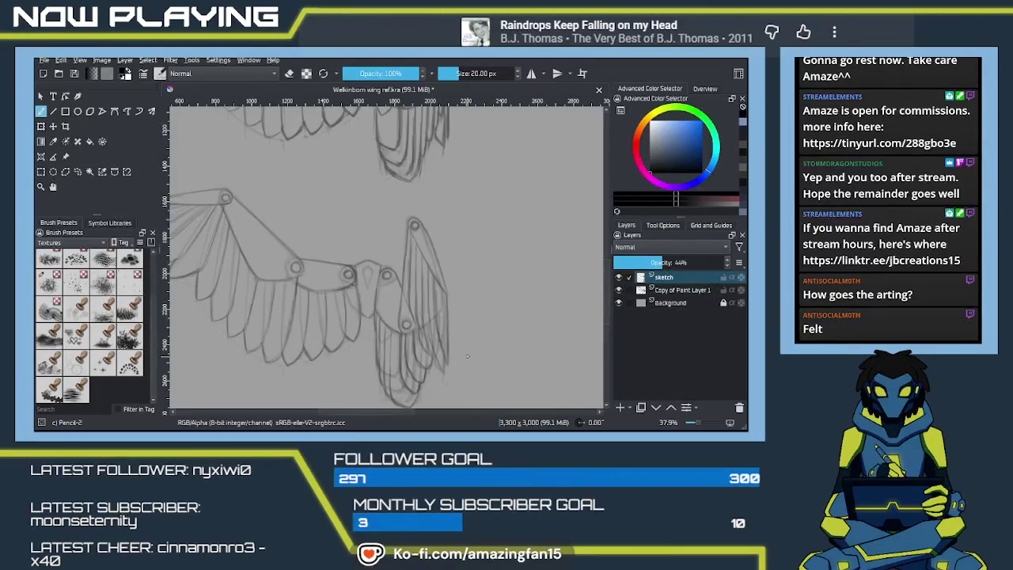
{"action": "key", "text": "minus"}
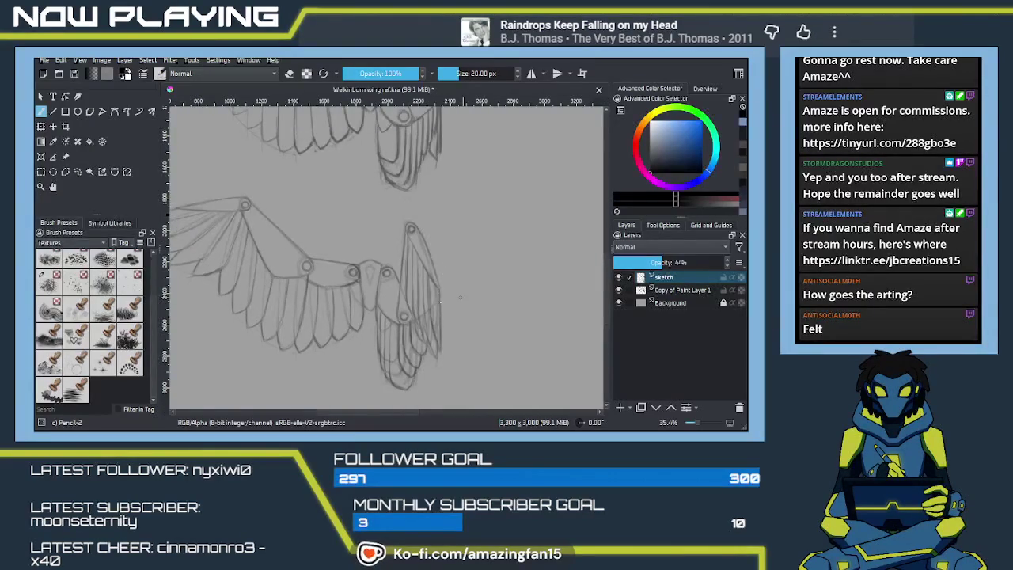
{"action": "key", "text": "minus"}
{"action": "mouse_move", "coordinate": [434, 238]}
{"action": "left_mouse_down"}
{"action": "mouse_move", "coordinate": [420, 272]}
{"action": "mouse_move", "coordinate": [434, 317]}
{"action": "mouse_move", "coordinate": [396, 322]}
{"action": "left_mouse_up"}
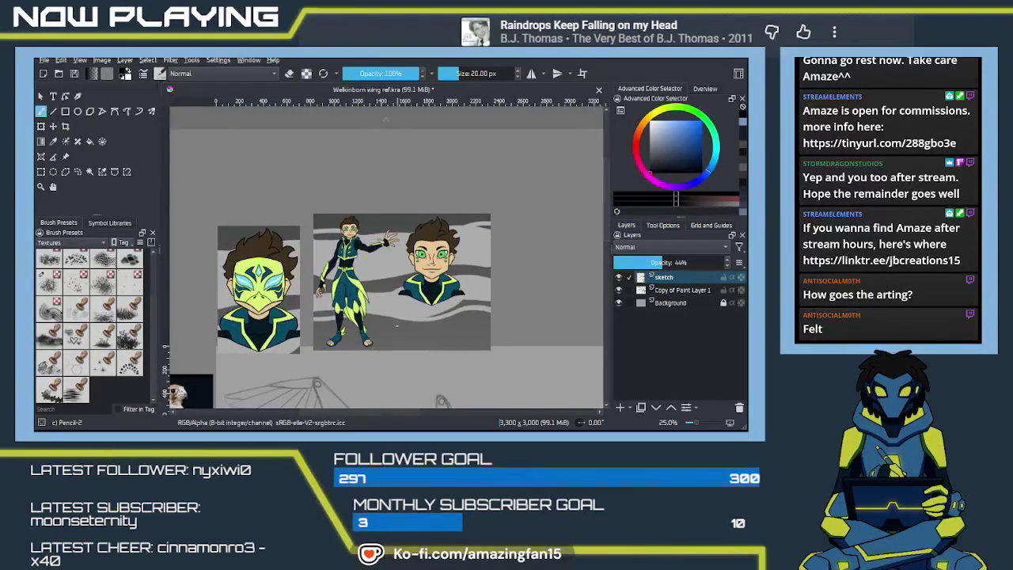
{"action": "scroll", "coordinate": [398, 321], "scroll_direction": "up", "scroll_amount": 1}
{"action": "scroll", "coordinate": [398, 320], "scroll_direction": "up", "scroll_amount": 1}
{"action": "scroll", "coordinate": [399, 319], "scroll_direction": "up", "scroll_amount": 1}
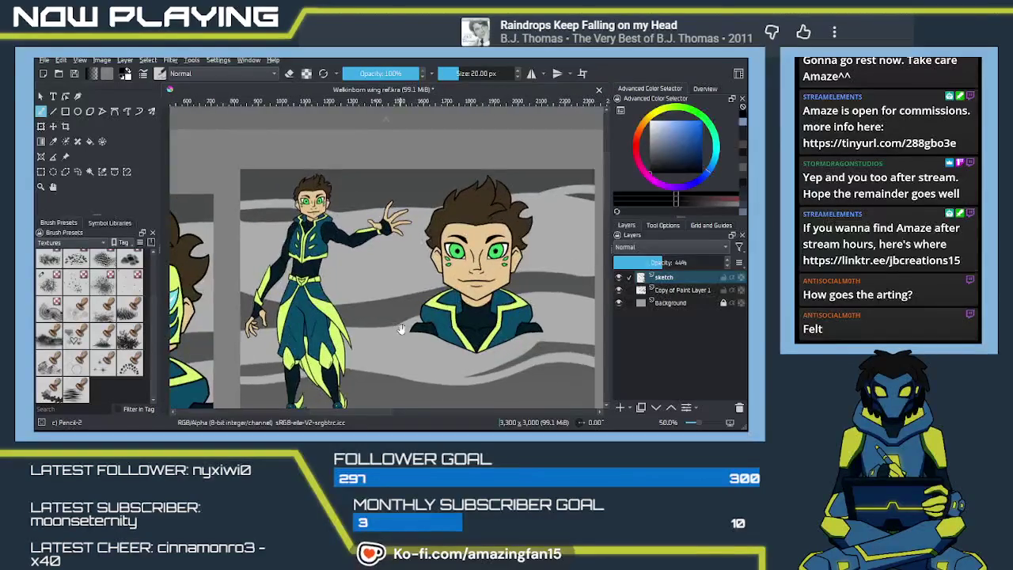
{"action": "left_click_drag", "start_coordinate": [401, 319], "coordinate": [392, 314]}
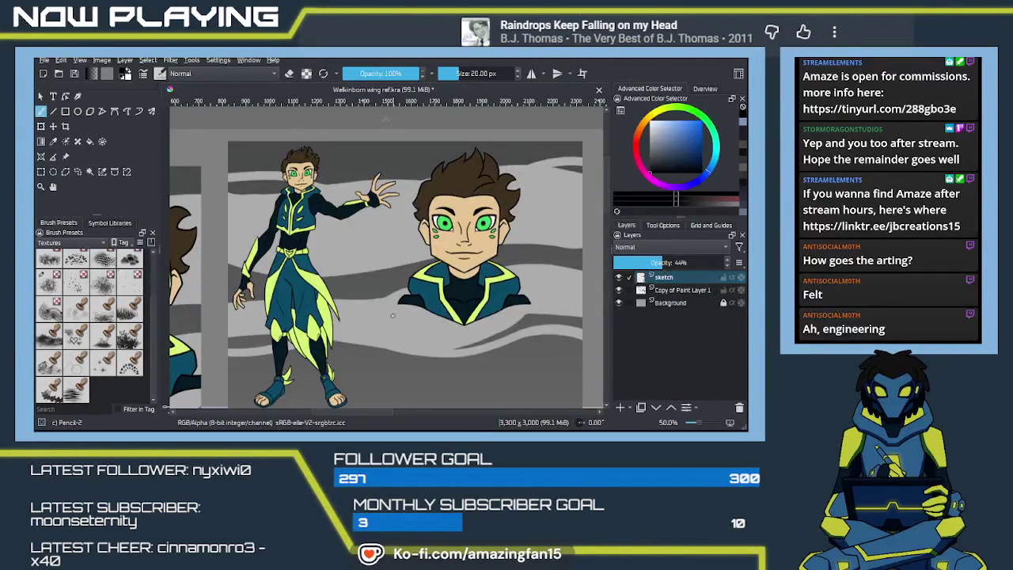
{"action": "scroll", "coordinate": [414, 364], "scroll_direction": "down", "scroll_amount": 1}
{"action": "scroll", "coordinate": [404, 356], "scroll_direction": "down", "scroll_amount": 3}
{"action": "scroll", "coordinate": [383, 341], "scroll_direction": "down", "scroll_amount": 2}
{"action": "left_click_drag", "start_coordinate": [383, 341], "coordinate": [381, 299]}
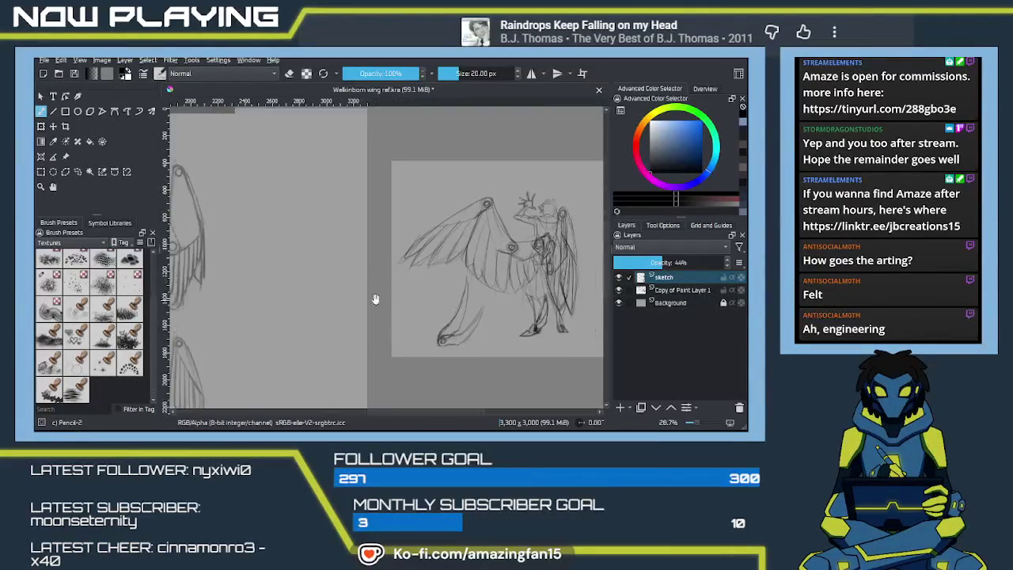
{"action": "scroll", "coordinate": [381, 299], "scroll_direction": "left", "scroll_amount": 1}
{"action": "scroll", "coordinate": [348, 310], "scroll_direction": "left", "scroll_amount": 3}
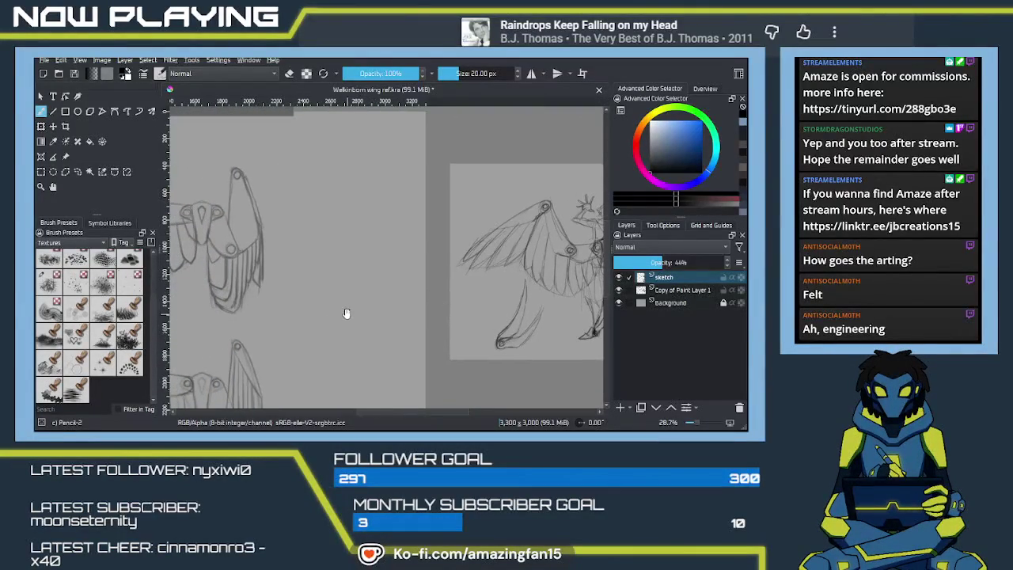
{"action": "left_click_drag", "start_coordinate": [331, 320], "coordinate": [361, 283]}
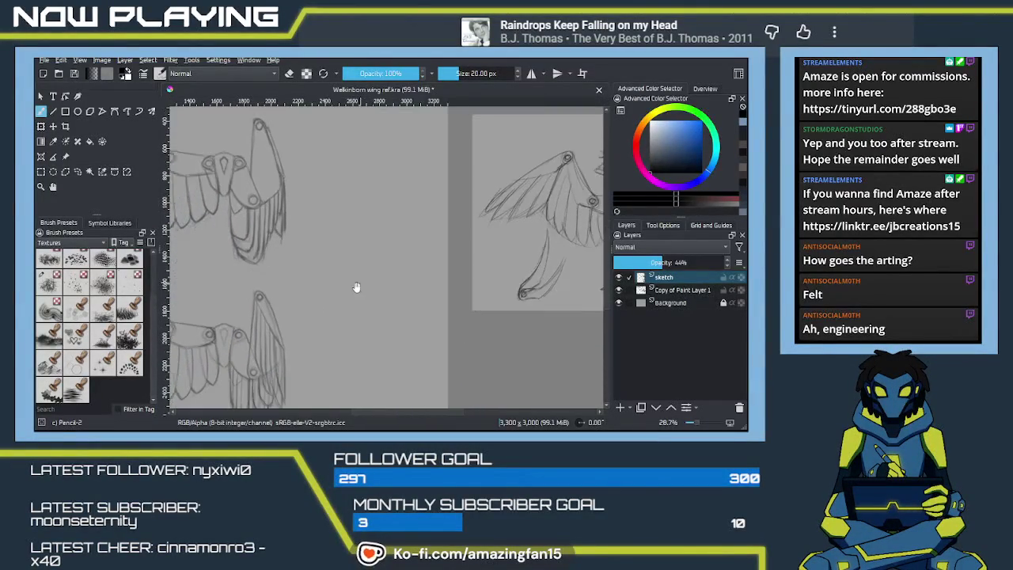
{"action": "scroll", "coordinate": [361, 282], "scroll_direction": "left", "scroll_amount": 3}
{"action": "scroll", "coordinate": [348, 301], "scroll_direction": "left", "scroll_amount": 3}
{"action": "scroll", "coordinate": [330, 310], "scroll_direction": "right", "scroll_amount": 5}
{"action": "scroll", "coordinate": [285, 321], "scroll_direction": "left", "scroll_amount": 1}
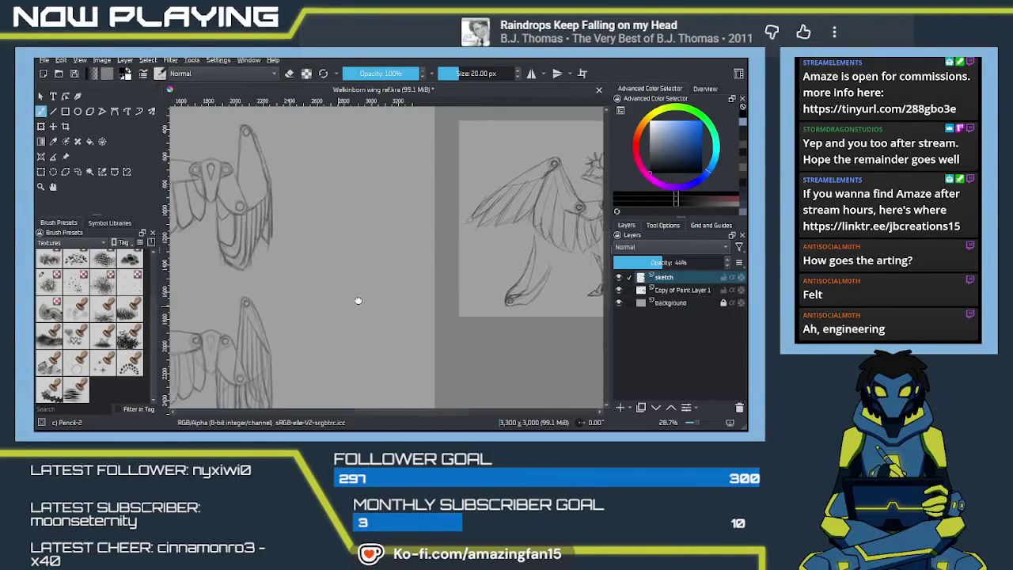
{"action": "scroll", "coordinate": [396, 287], "scroll_direction": "left", "scroll_amount": 2}
{"action": "scroll", "coordinate": [355, 306], "scroll_direction": "left", "scroll_amount": 2}
{"action": "scroll", "coordinate": [370, 317], "scroll_direction": "left", "scroll_amount": 1}
{"action": "scroll", "coordinate": [369, 331], "scroll_direction": "left", "scroll_amount": 2}
{"action": "scroll", "coordinate": [369, 331], "scroll_direction": "up", "scroll_amount": 2}
{"action": "scroll", "coordinate": [367, 317], "scroll_direction": "right", "scroll_amount": 1}
{"action": "scroll", "coordinate": [367, 309], "scroll_direction": "right", "scroll_amount": 1}
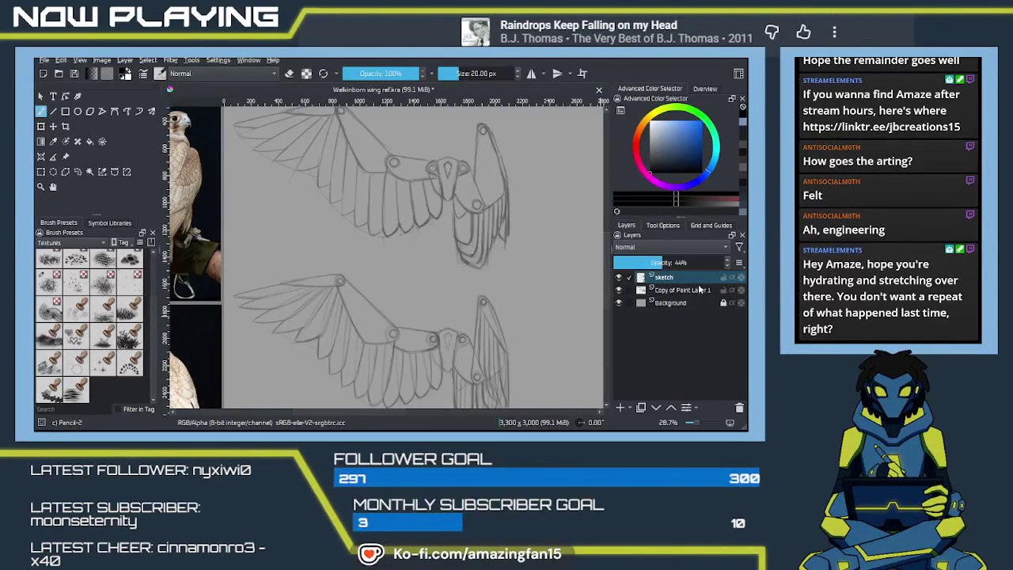
Centre the hanging feathers and raise the sketch layer's opacity to 100%.
{"action": "scroll", "coordinate": [442, 319], "scroll_direction": "up", "scroll_amount": 2}
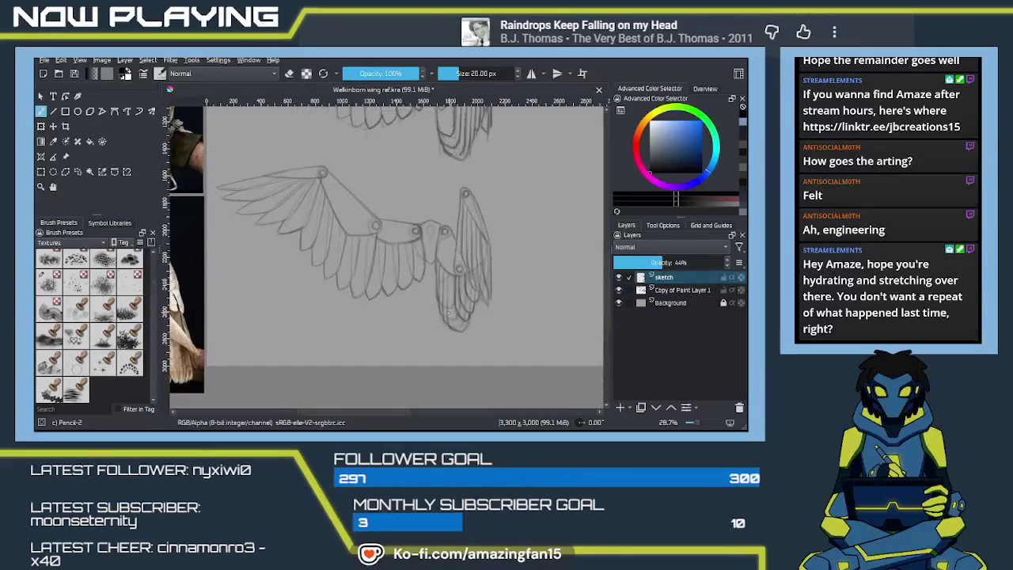
{"action": "scroll", "coordinate": [442, 319], "scroll_direction": "up", "scroll_amount": 1}
{"action": "scroll", "coordinate": [440, 324], "scroll_direction": "up", "scroll_amount": 1}
{"action": "scroll", "coordinate": [438, 332], "scroll_direction": "up", "scroll_amount": 1}
{"action": "scroll", "coordinate": [437, 340], "scroll_direction": "up", "scroll_amount": 1}
{"action": "scroll", "coordinate": [437, 340], "scroll_direction": "up", "scroll_amount": 1}
{"action": "left_click_drag", "start_coordinate": [527, 328], "coordinate": [429, 303]}
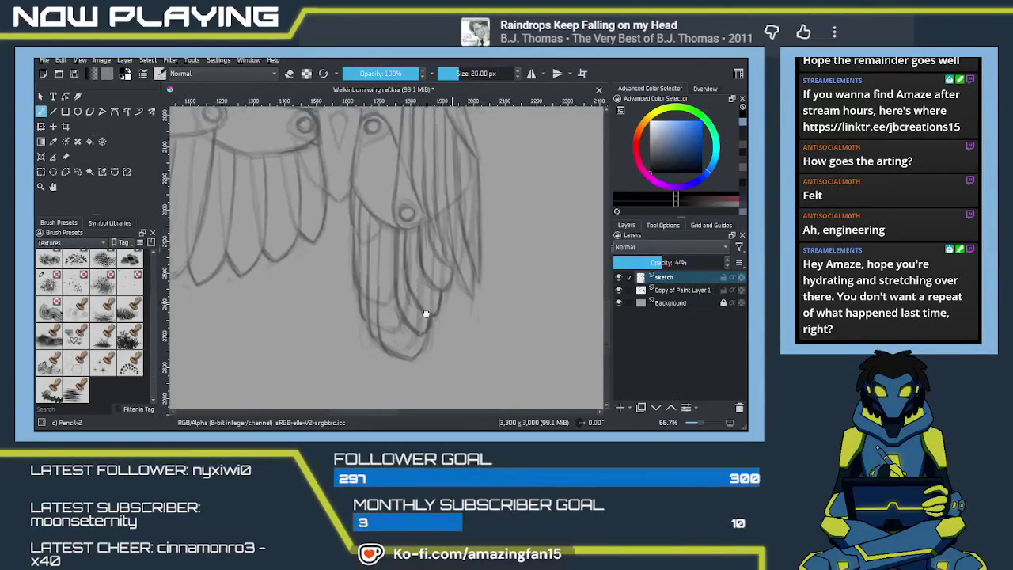
{"action": "left_click_drag", "start_coordinate": [400, 325], "coordinate": [398, 341]}
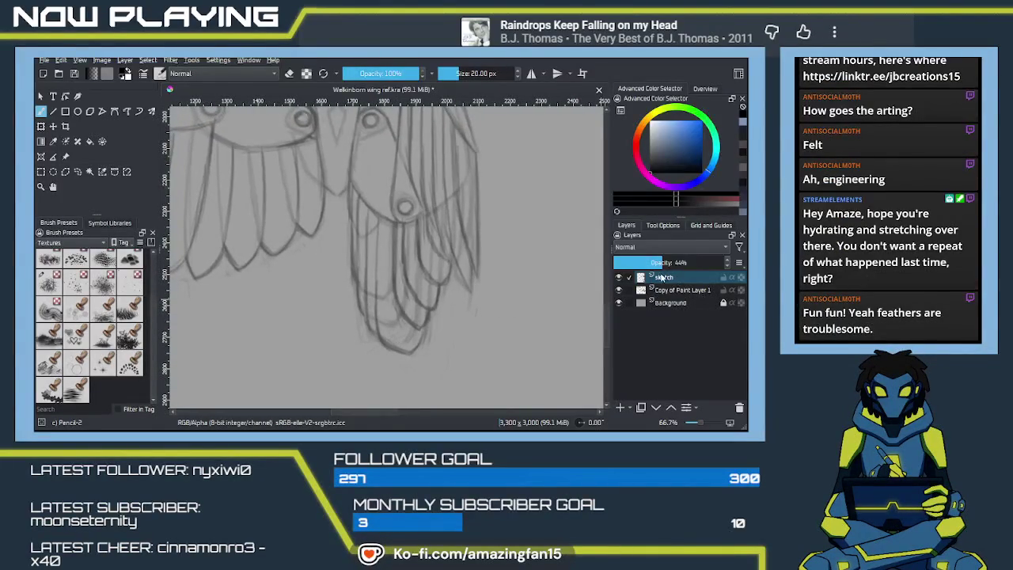
{"action": "left_click_drag", "start_coordinate": [664, 262], "coordinate": [727, 262]}
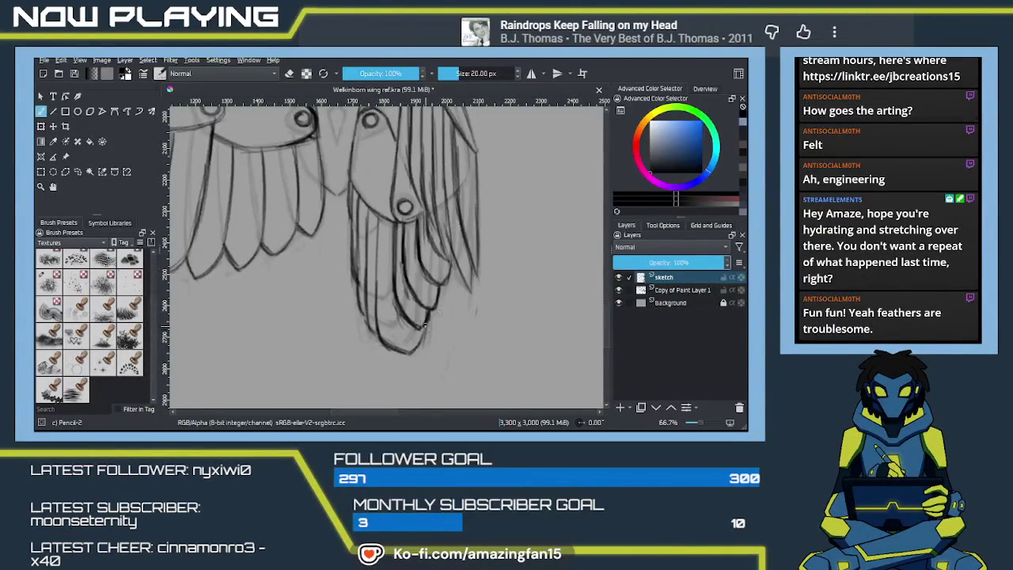
Erase faint stray lines beside the hanging feathers and darken one feather's outline.
{"action": "key", "text": "e"}
{"action": "left_click_drag", "start_coordinate": [388, 233], "coordinate": [378, 324]}
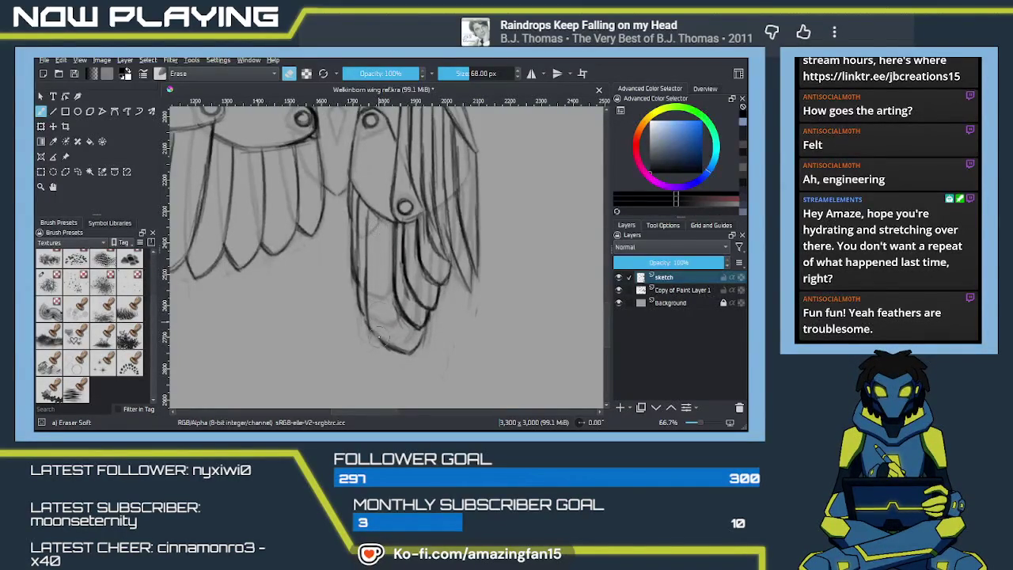
{"action": "key", "text": "e"}
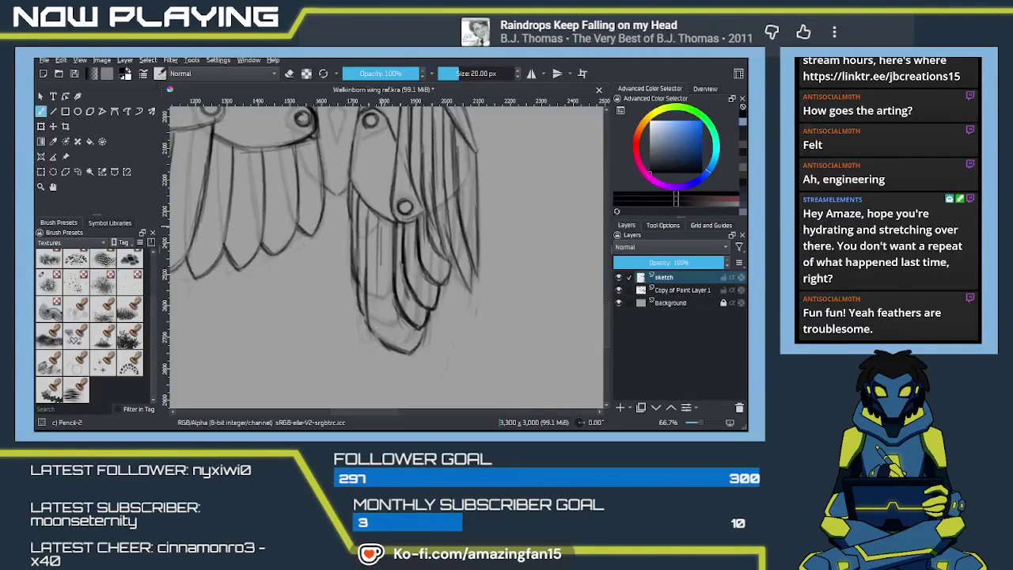
{"action": "left_click_drag", "start_coordinate": [379, 269], "coordinate": [378, 333]}
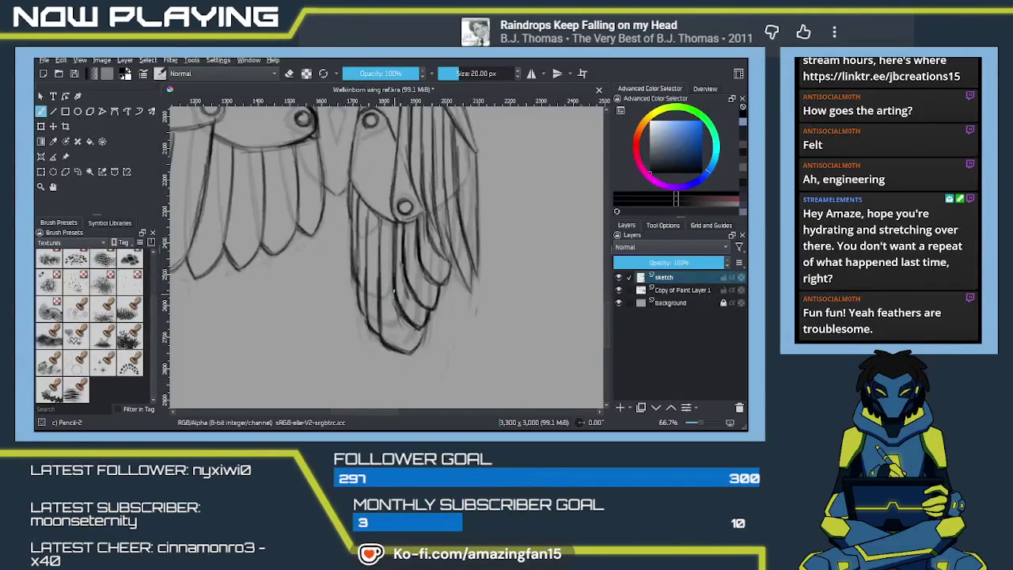
{"action": "mouse_move", "coordinate": [401, 290]}
{"action": "left_mouse_down"}
{"action": "mouse_move", "coordinate": [404, 356]}
{"action": "mouse_move", "coordinate": [411, 291]}
{"action": "left_mouse_up"}
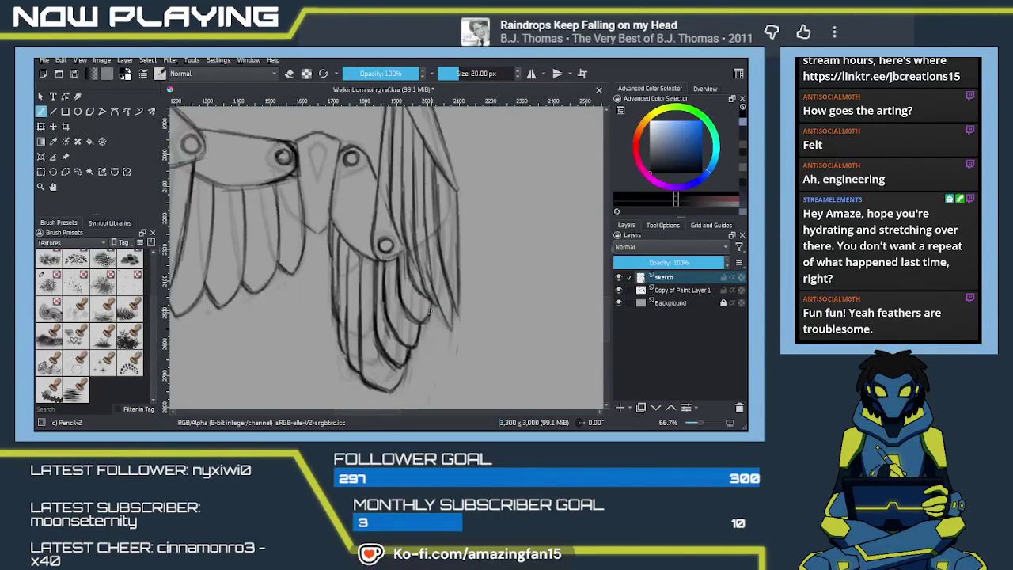
{"action": "left_click_drag", "start_coordinate": [422, 301], "coordinate": [449, 307]}
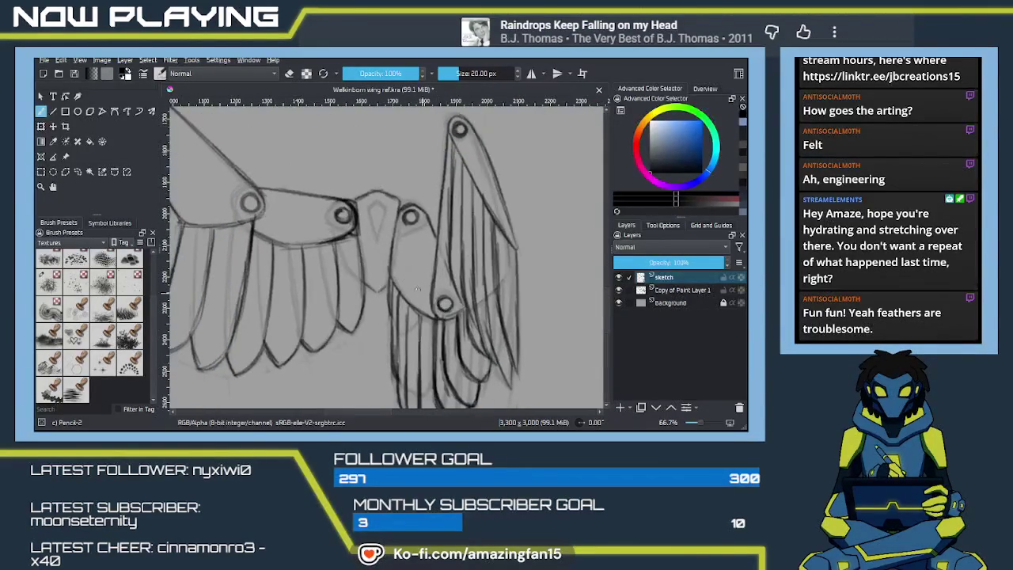
{"action": "scroll", "coordinate": [421, 295], "scroll_direction": "down", "scroll_amount": 1}
{"action": "scroll", "coordinate": [473, 324], "scroll_direction": "down", "scroll_amount": 1}
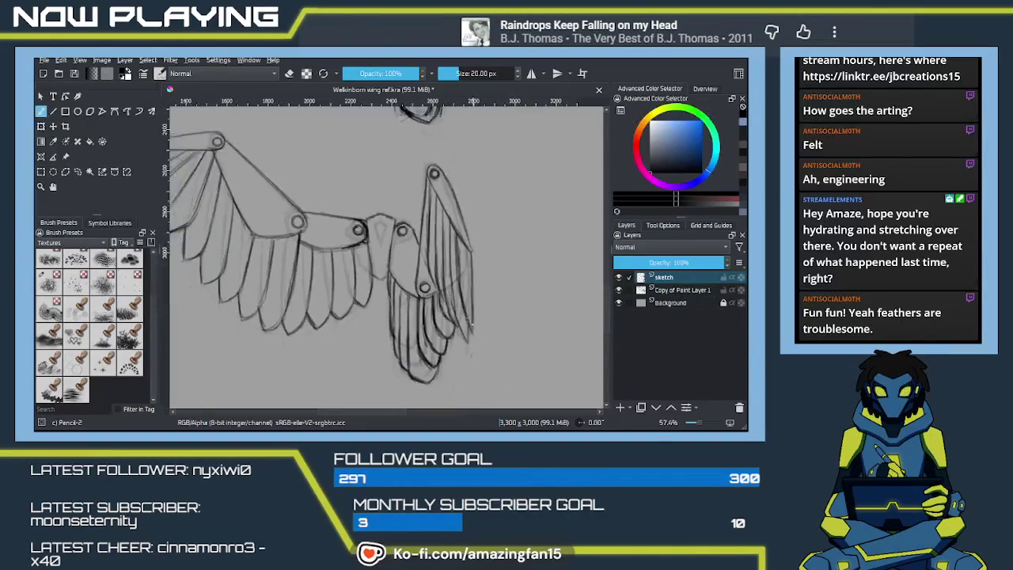
{"action": "scroll", "coordinate": [473, 324], "scroll_direction": "down", "scroll_amount": 1}
{"action": "scroll", "coordinate": [467, 317], "scroll_direction": "down", "scroll_amount": 1}
{"action": "scroll", "coordinate": [459, 305], "scroll_direction": "down", "scroll_amount": 1}
{"action": "scroll", "coordinate": [449, 293], "scroll_direction": "down", "scroll_amount": 1}
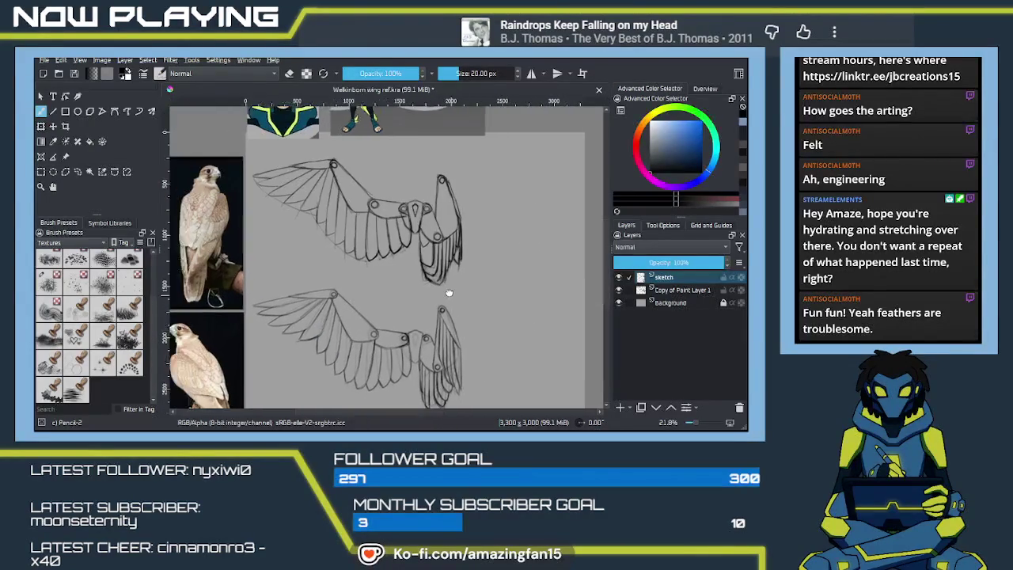
{"action": "left_click_drag", "start_coordinate": [449, 293], "coordinate": [445, 277]}
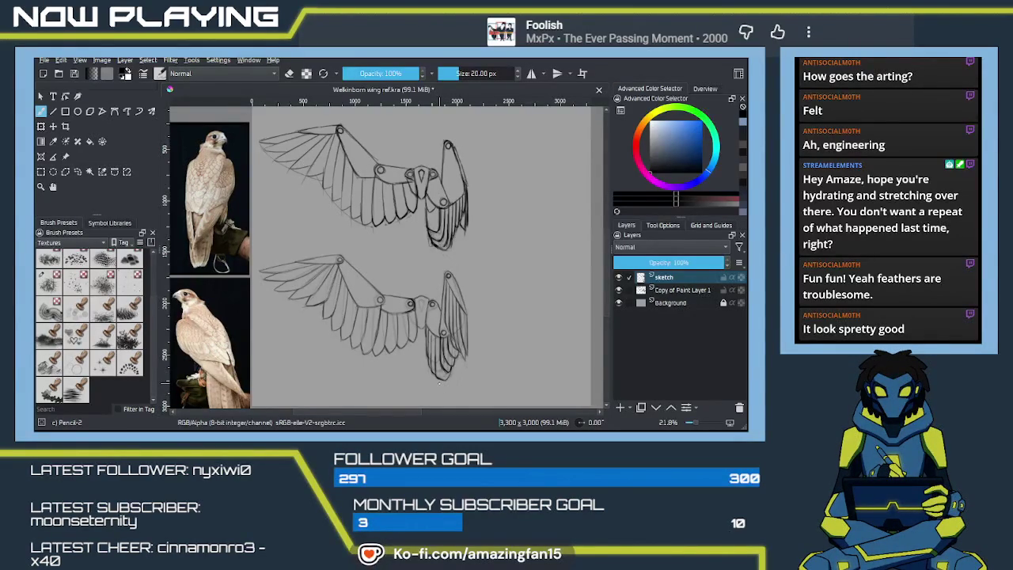
{"action": "scroll", "coordinate": [419, 316], "scroll_direction": "up", "scroll_amount": 2}
Fade the old pencil lines around the lower feathers with the Eraser Soft brush.
{"action": "scroll", "coordinate": [419, 316], "scroll_direction": "up", "scroll_amount": 2}
{"action": "scroll", "coordinate": [443, 324], "scroll_direction": "up", "scroll_amount": 2}
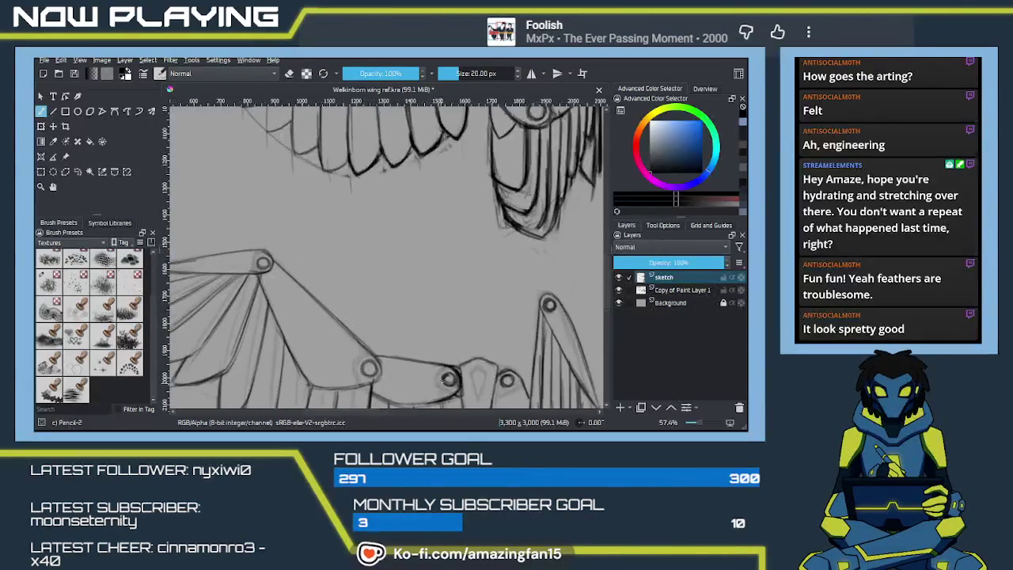
{"action": "left_click_drag", "start_coordinate": [480, 336], "coordinate": [394, 229]}
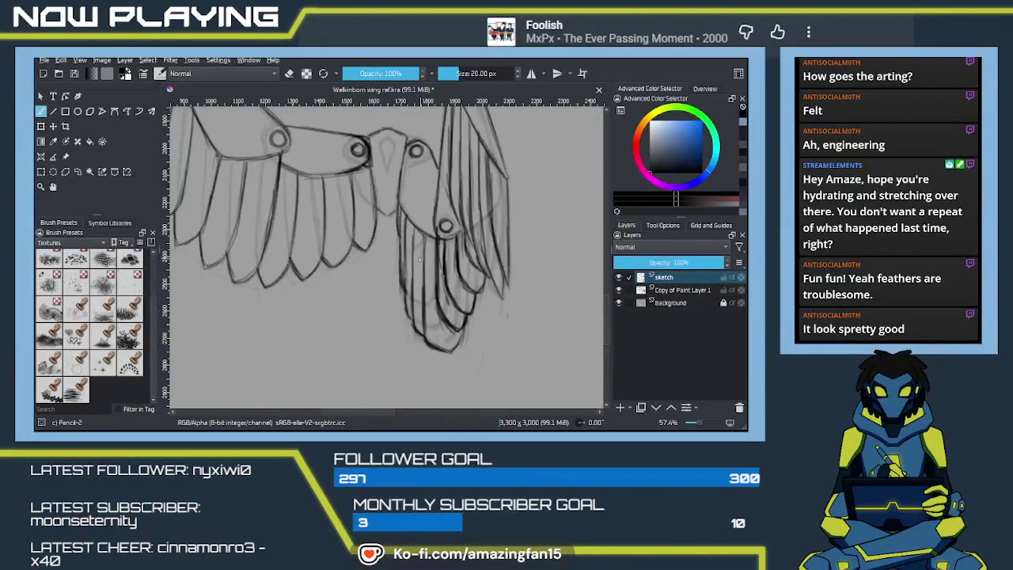
{"action": "mouse_move", "coordinate": [443, 315]}
{"action": "left_mouse_down"}
{"action": "mouse_move", "coordinate": [430, 302]}
{"action": "mouse_move", "coordinate": [419, 315]}
{"action": "mouse_move", "coordinate": [404, 310]}
{"action": "left_mouse_up"}
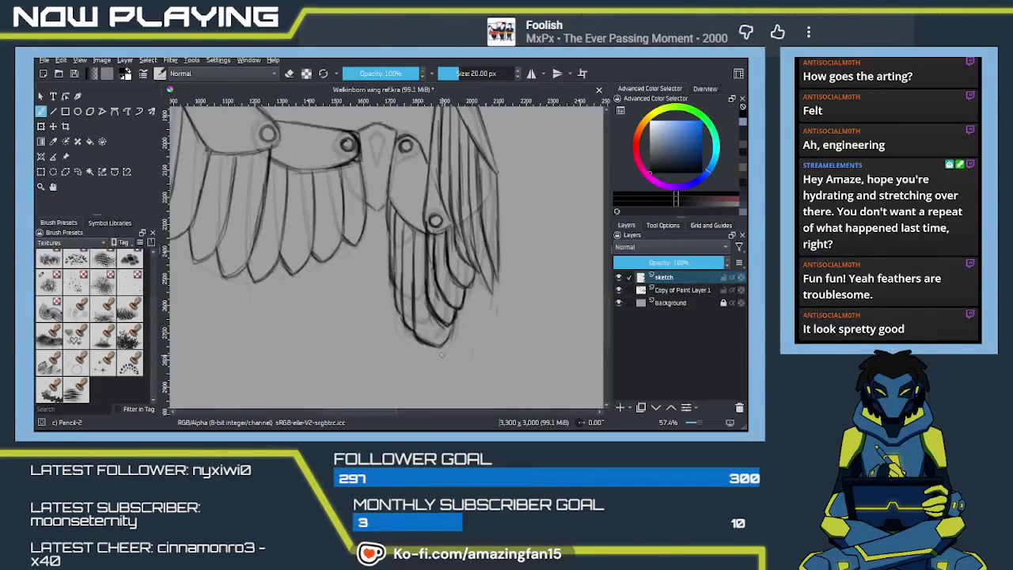
{"action": "key", "text": "e"}
{"action": "mouse_move", "coordinate": [432, 285]}
{"action": "left_mouse_down"}
{"action": "mouse_move", "coordinate": [434, 312]}
{"action": "mouse_move", "coordinate": [440, 273]}
{"action": "mouse_move", "coordinate": [455, 316]}
{"action": "left_mouse_up"}
{"action": "mouse_move", "coordinate": [438, 271]}
{"action": "left_mouse_down"}
{"action": "mouse_move", "coordinate": [441, 250]}
{"action": "mouse_move", "coordinate": [430, 243]}
{"action": "left_mouse_up"}
{"action": "mouse_move", "coordinate": [465, 283]}
{"action": "left_mouse_down"}
{"action": "mouse_move", "coordinate": [460, 316]}
{"action": "mouse_move", "coordinate": [431, 345]}
{"action": "mouse_move", "coordinate": [413, 287]}
{"action": "left_mouse_up"}
{"action": "left_click_drag", "start_coordinate": [397, 250], "coordinate": [392, 285]}
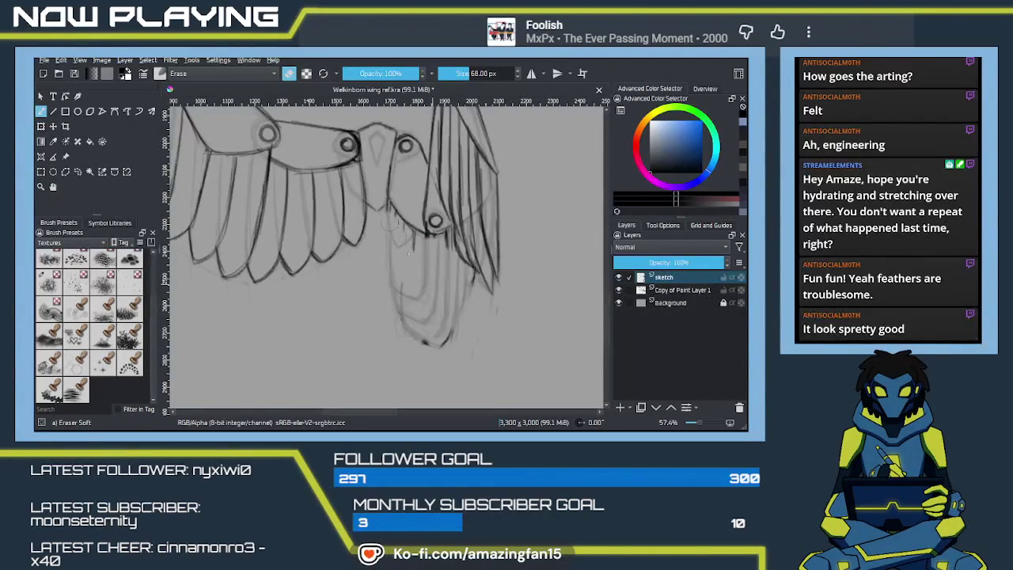
{"action": "mouse_move", "coordinate": [410, 250]}
{"action": "left_mouse_down"}
{"action": "mouse_move", "coordinate": [398, 309]}
{"action": "mouse_move", "coordinate": [426, 342]}
{"action": "mouse_move", "coordinate": [448, 336]}
{"action": "mouse_move", "coordinate": [456, 279]}
{"action": "left_mouse_up"}
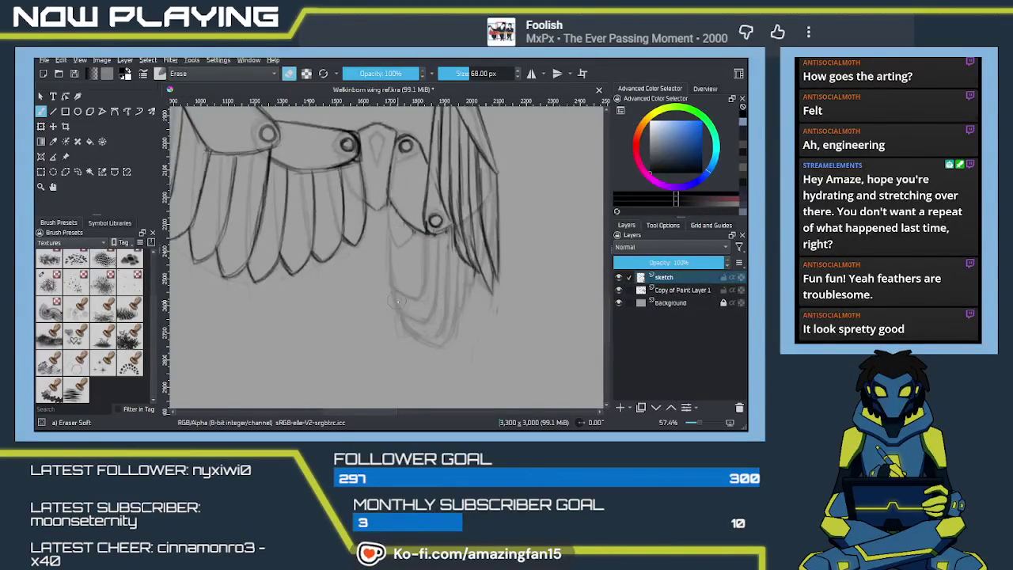
Extend the lower wing edge line downward with the Pencil-2 brush.
{"action": "key", "text": "e"}
{"action": "left_click_drag", "start_coordinate": [427, 284], "coordinate": [425, 341]}
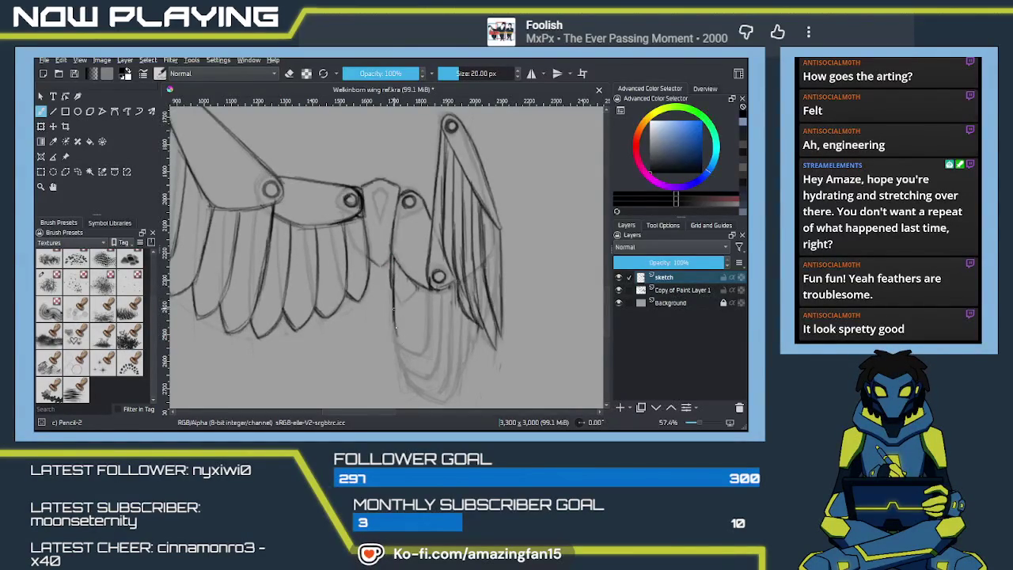
{"action": "left_click_drag", "start_coordinate": [394, 317], "coordinate": [397, 340]}
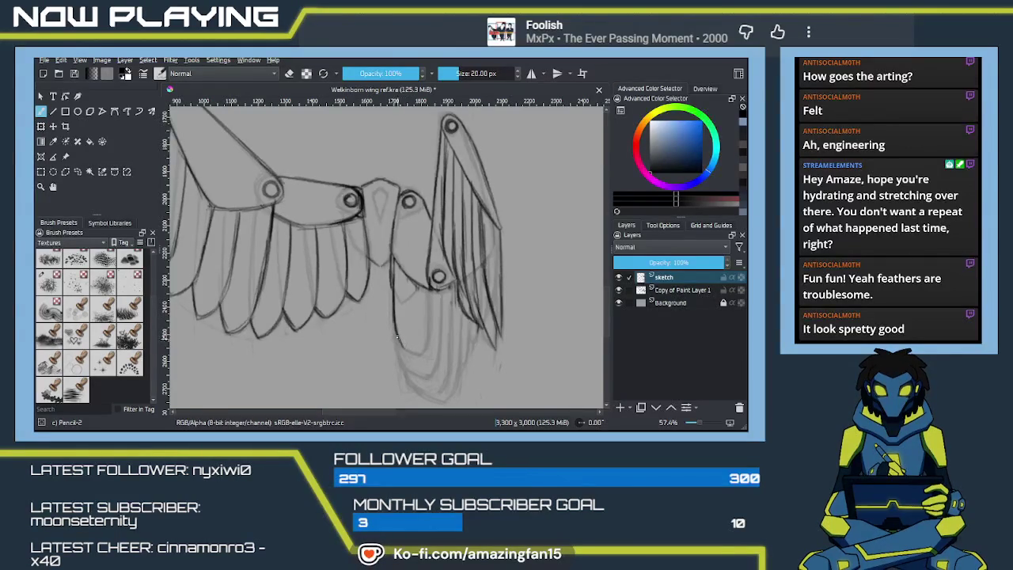
Sketch and darken a feather line running down from the wing joint.
{"action": "key", "text": "ctrl+z"}
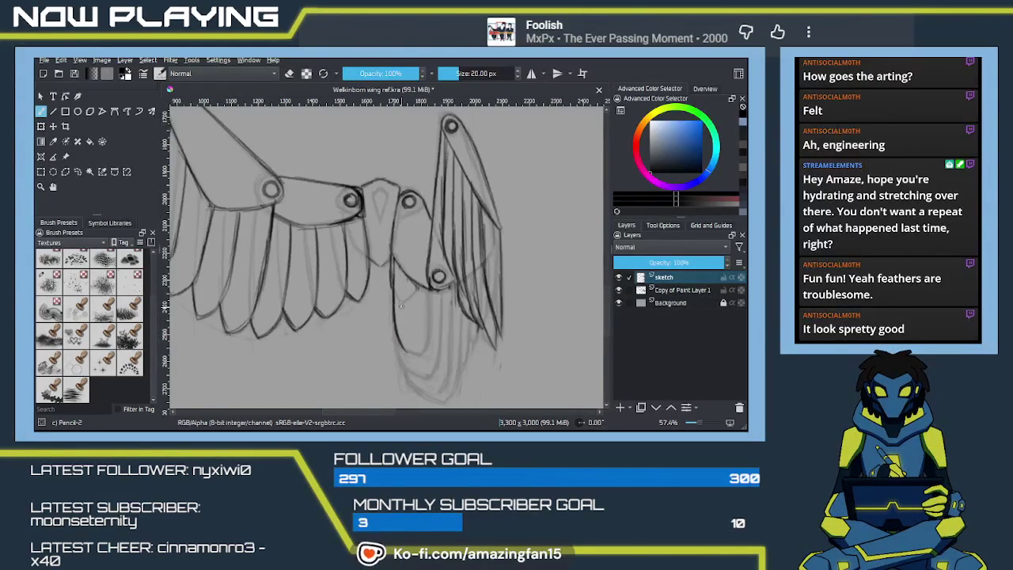
{"action": "key", "text": "ctrl+shift+z"}
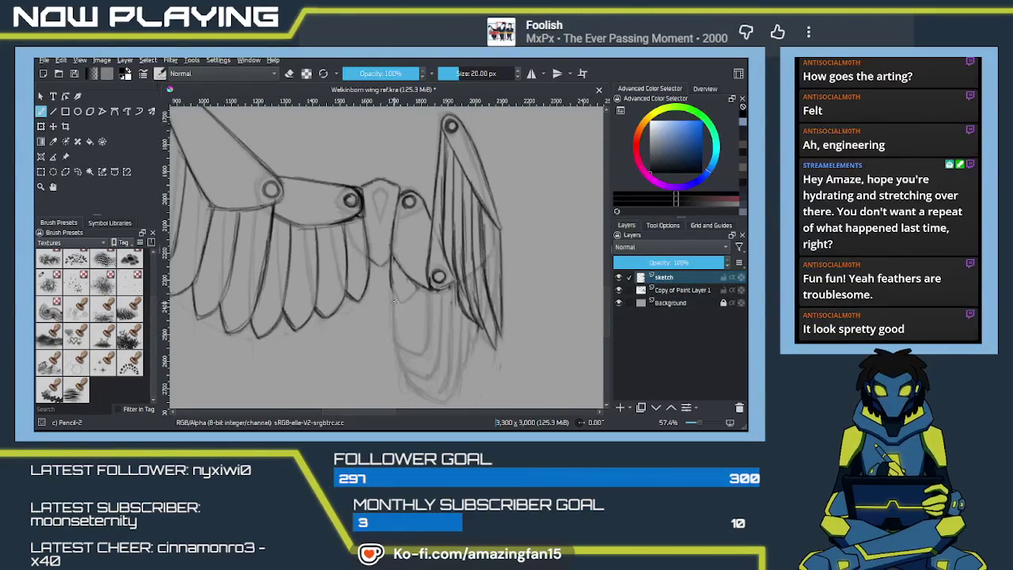
{"action": "mouse_move", "coordinate": [391, 261]}
{"action": "left_mouse_down"}
{"action": "mouse_move", "coordinate": [395, 330]}
{"action": "mouse_move", "coordinate": [401, 299]}
{"action": "left_mouse_up"}
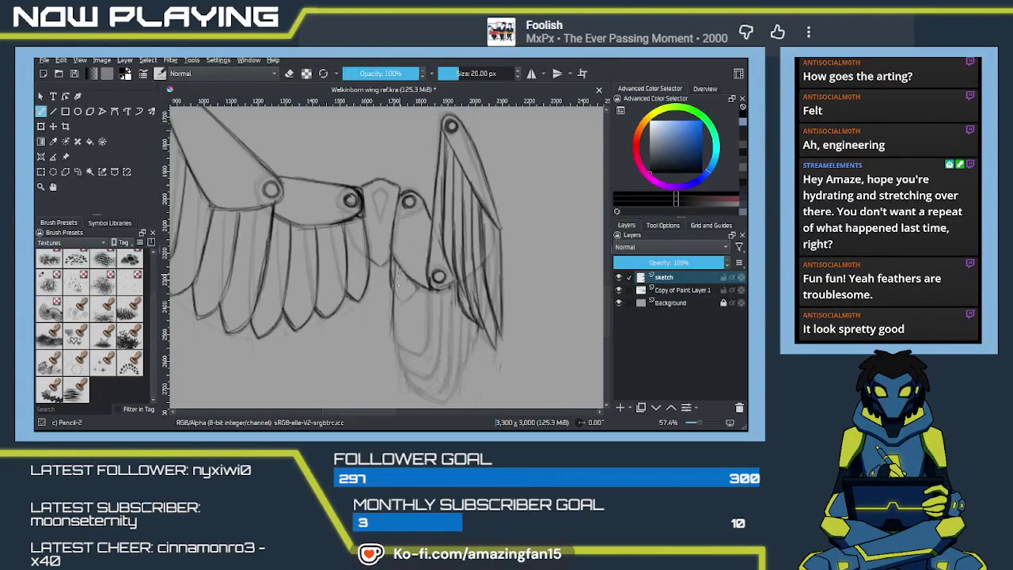
{"action": "left_click_drag", "start_coordinate": [398, 272], "coordinate": [395, 330]}
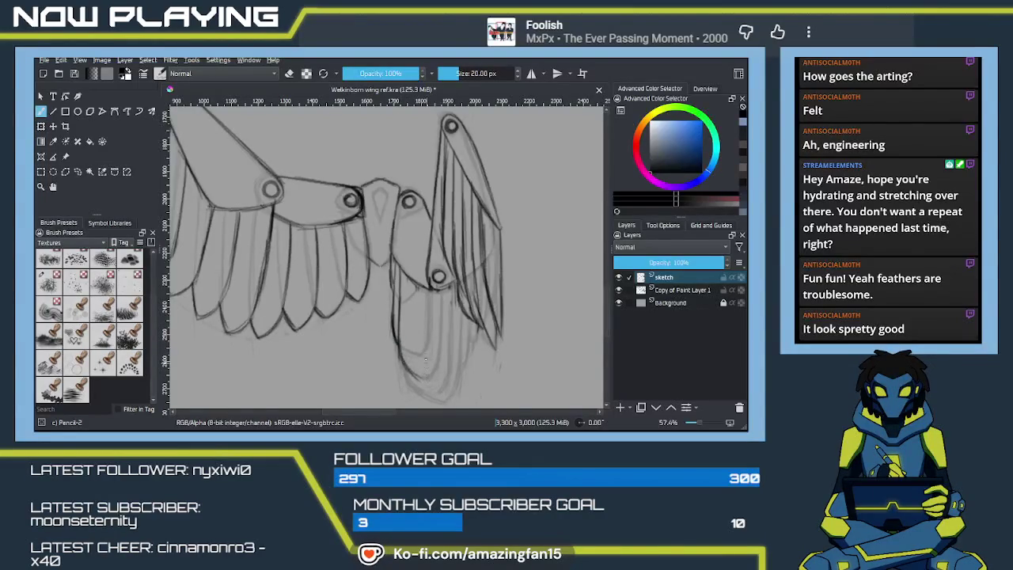
{"action": "left_click_drag", "start_coordinate": [419, 306], "coordinate": [412, 287]}
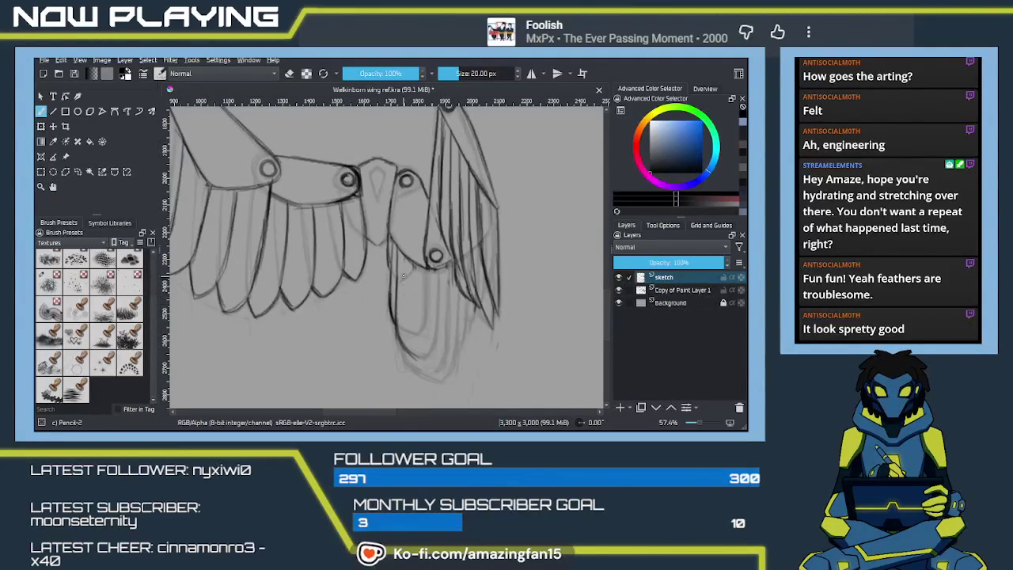
Draw a vertical line inside the lower-right feather, undoing the rejected strokes.
{"action": "left_click_drag", "start_coordinate": [404, 255], "coordinate": [404, 355]}
{"action": "key", "text": "ctrl+z"}
{"action": "key", "text": "ctrl+shift+z"}
{"action": "key", "text": "ctrl+z"}
{"action": "left_click_drag", "start_coordinate": [404, 302], "coordinate": [407, 356]}
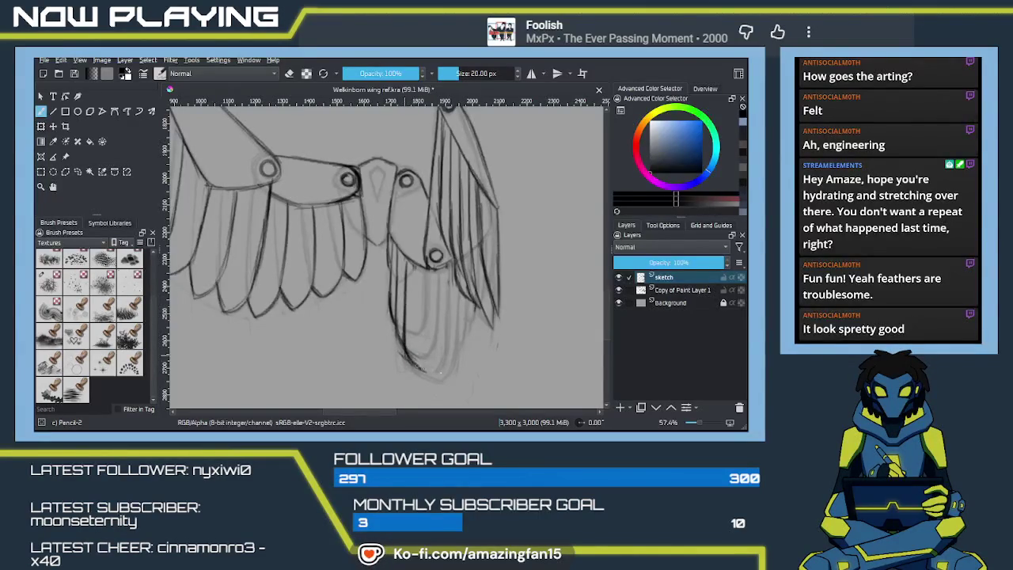
{"action": "left_click_drag", "start_coordinate": [425, 272], "coordinate": [422, 361]}
{"action": "key", "text": "ctrl+z"}
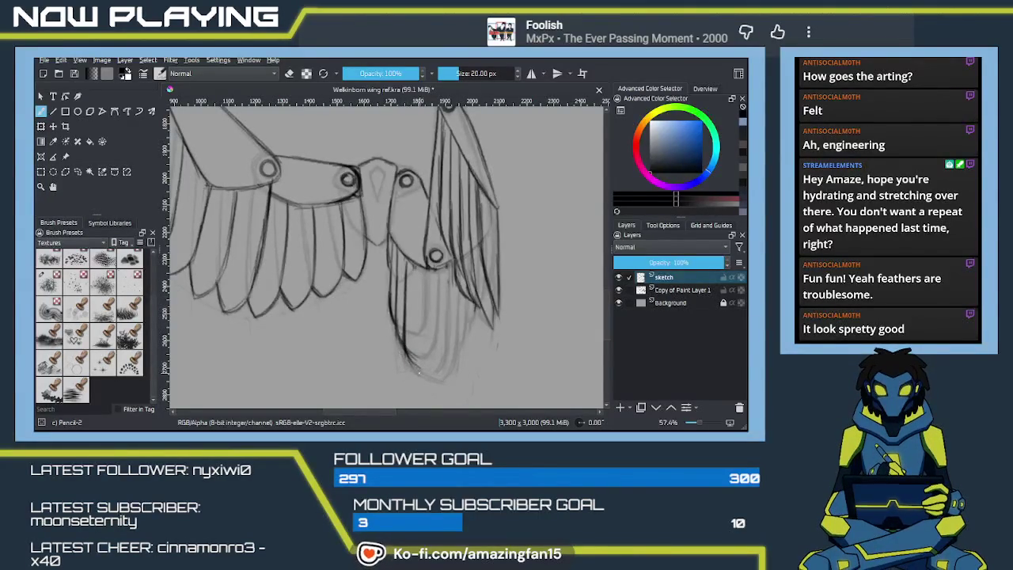
Draw and darken a long vertical feather line plus a short stroke at the feather bottoms.
{"action": "mouse_move", "coordinate": [412, 343]}
{"action": "left_mouse_down"}
{"action": "mouse_move", "coordinate": [425, 325]}
{"action": "mouse_move", "coordinate": [426, 380]}
{"action": "mouse_move", "coordinate": [379, 306]}
{"action": "left_mouse_up"}
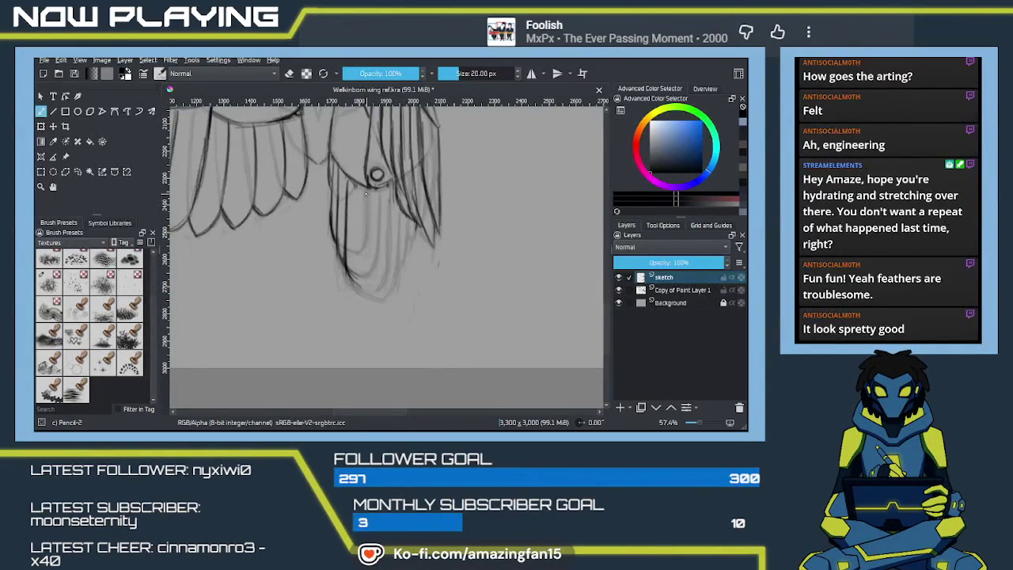
{"action": "left_click_drag", "start_coordinate": [366, 186], "coordinate": [363, 291]}
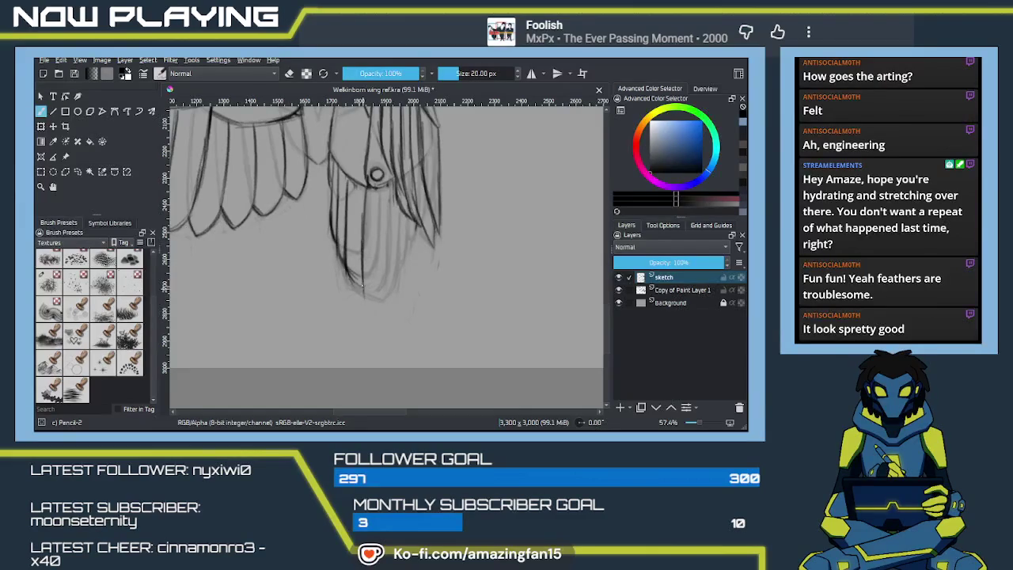
{"action": "key", "text": "ctrl+z"}
{"action": "left_click_drag", "start_coordinate": [351, 276], "coordinate": [365, 291]}
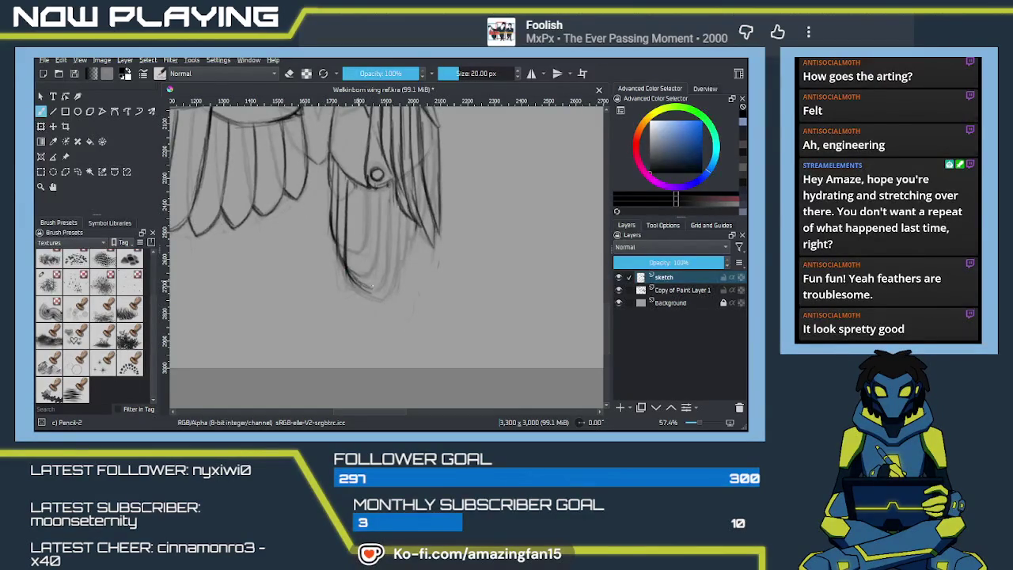
{"action": "left_click_drag", "start_coordinate": [366, 190], "coordinate": [365, 286]}
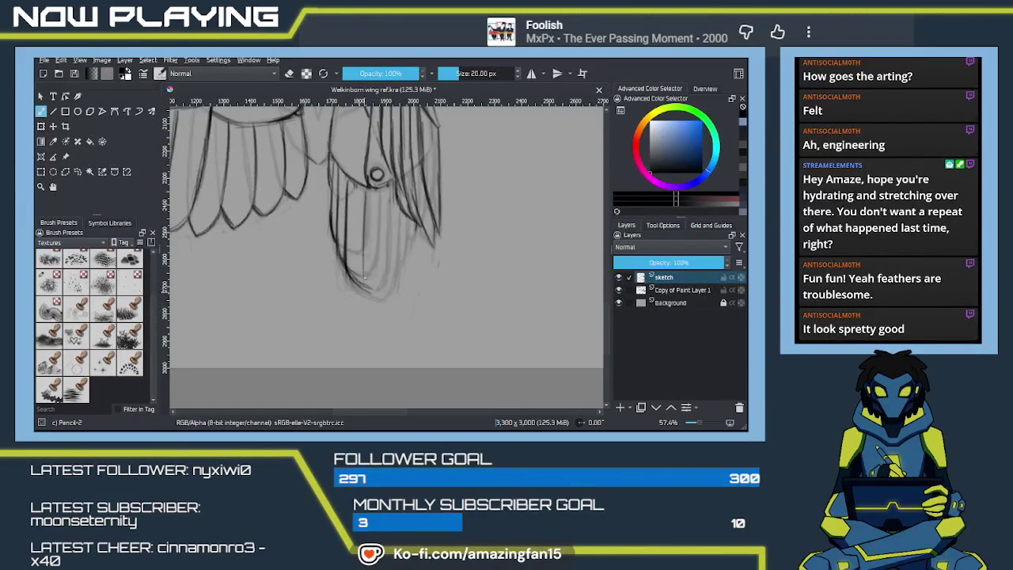
{"action": "mouse_move", "coordinate": [364, 207]}
{"action": "left_mouse_down"}
{"action": "mouse_move", "coordinate": [361, 278]}
{"action": "mouse_move", "coordinate": [420, 297]}
{"action": "left_mouse_up"}
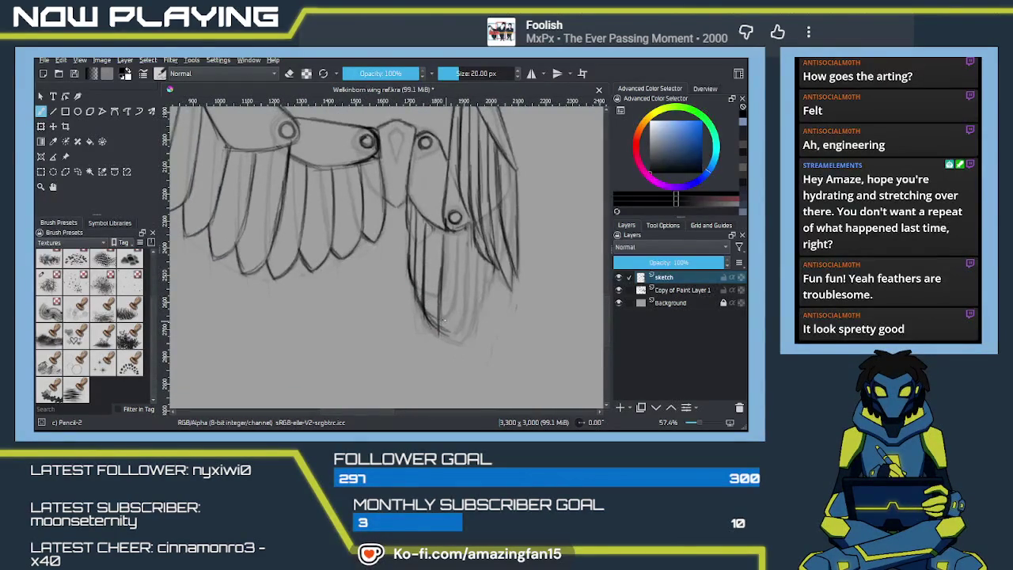
Darken the right wing's feather tips and the feather line below the lower joint.
{"action": "left_click_drag", "start_coordinate": [441, 299], "coordinate": [438, 328]}
{"action": "left_click_drag", "start_coordinate": [432, 314], "coordinate": [465, 345]}
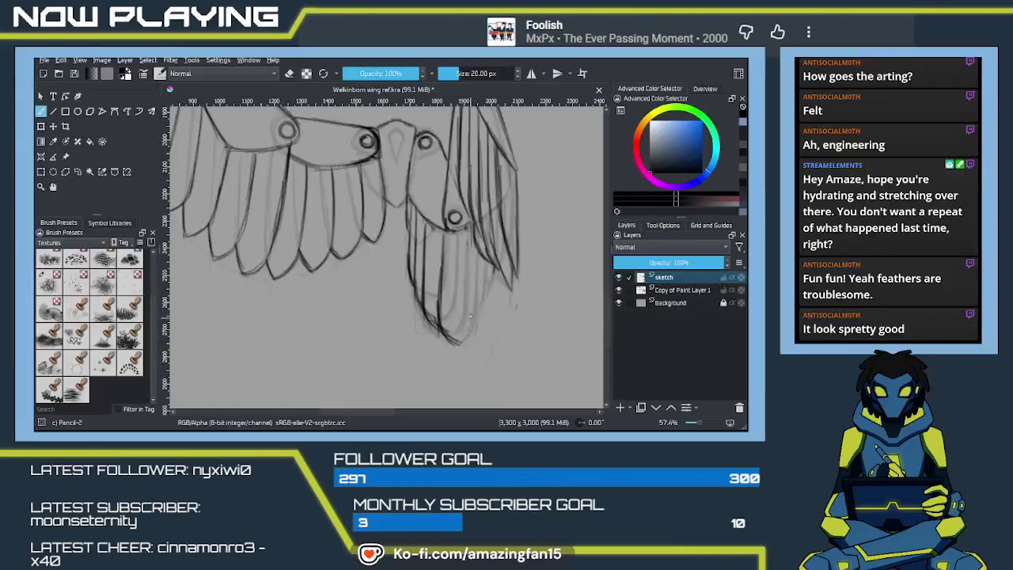
{"action": "scroll", "coordinate": [452, 294], "scroll_direction": "up", "scroll_amount": 1}
{"action": "left_click_drag", "start_coordinate": [433, 334], "coordinate": [461, 353]}
{"action": "left_click_drag", "start_coordinate": [454, 246], "coordinate": [452, 290]}
{"action": "left_click_drag", "start_coordinate": [452, 242], "coordinate": [451, 285]}
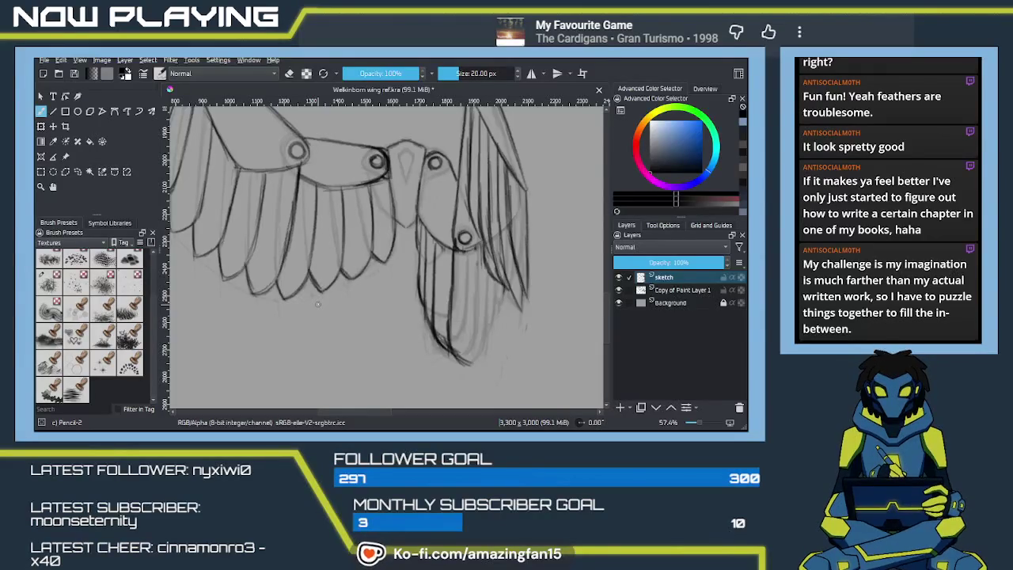
Darken the inner feather edges with short vertical and stepped strokes, undoing a stray line.
{"action": "mouse_move", "coordinate": [454, 252]}
{"action": "left_mouse_down"}
{"action": "mouse_move", "coordinate": [448, 328]}
{"action": "mouse_move", "coordinate": [418, 256]}
{"action": "mouse_move", "coordinate": [421, 305]}
{"action": "left_mouse_up"}
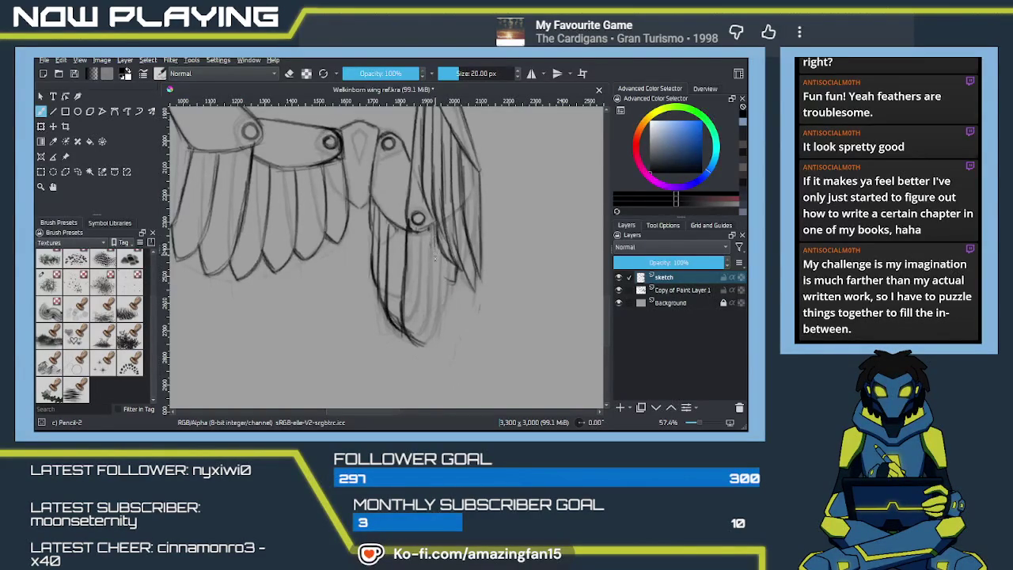
{"action": "mouse_move", "coordinate": [432, 229]}
{"action": "left_mouse_down"}
{"action": "mouse_move", "coordinate": [431, 268]}
{"action": "mouse_move", "coordinate": [429, 253]}
{"action": "left_mouse_up"}
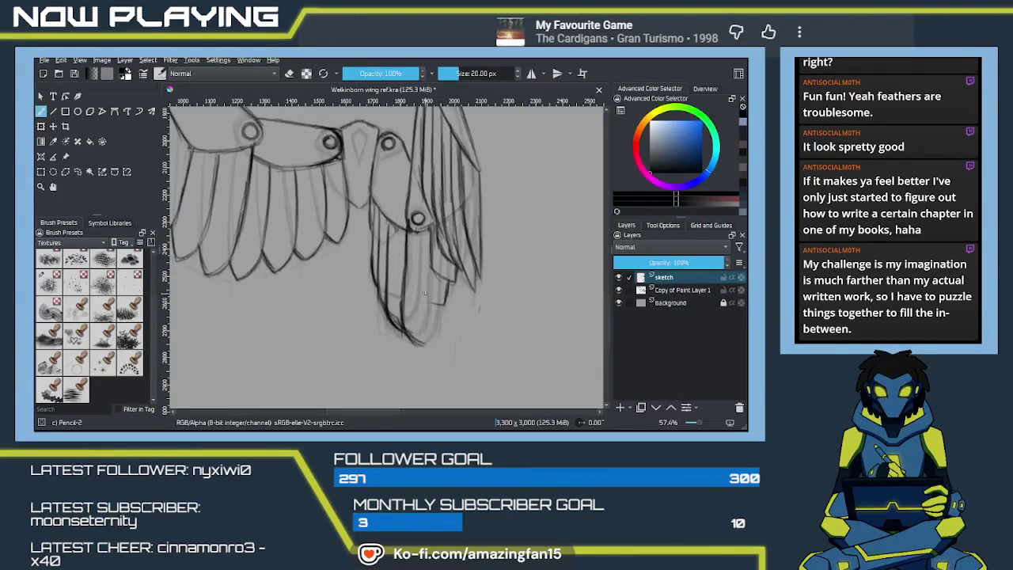
{"action": "left_click_drag", "start_coordinate": [445, 304], "coordinate": [433, 267]}
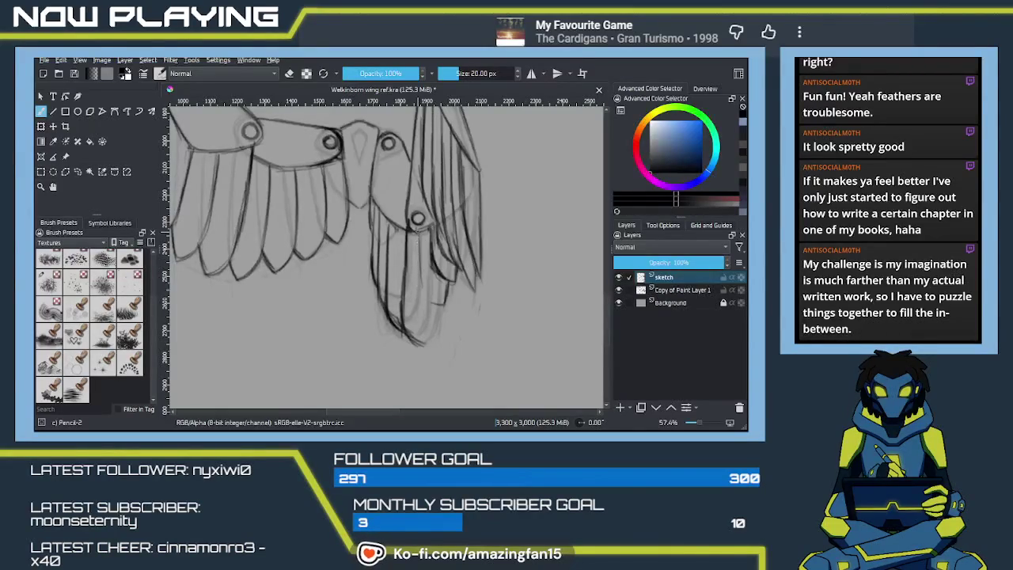
{"action": "mouse_move", "coordinate": [417, 247]}
{"action": "left_mouse_down"}
{"action": "mouse_move", "coordinate": [423, 304]}
{"action": "mouse_move", "coordinate": [440, 309]}
{"action": "left_mouse_up"}
{"action": "key", "text": "ctrl+z"}
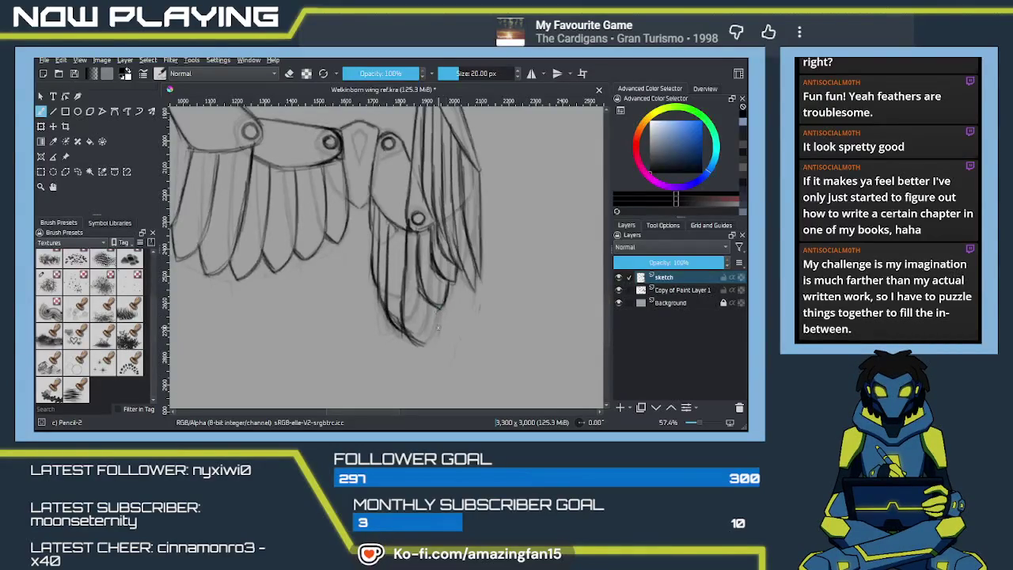
{"action": "scroll", "coordinate": [433, 301], "scroll_direction": "down", "scroll_amount": 2}
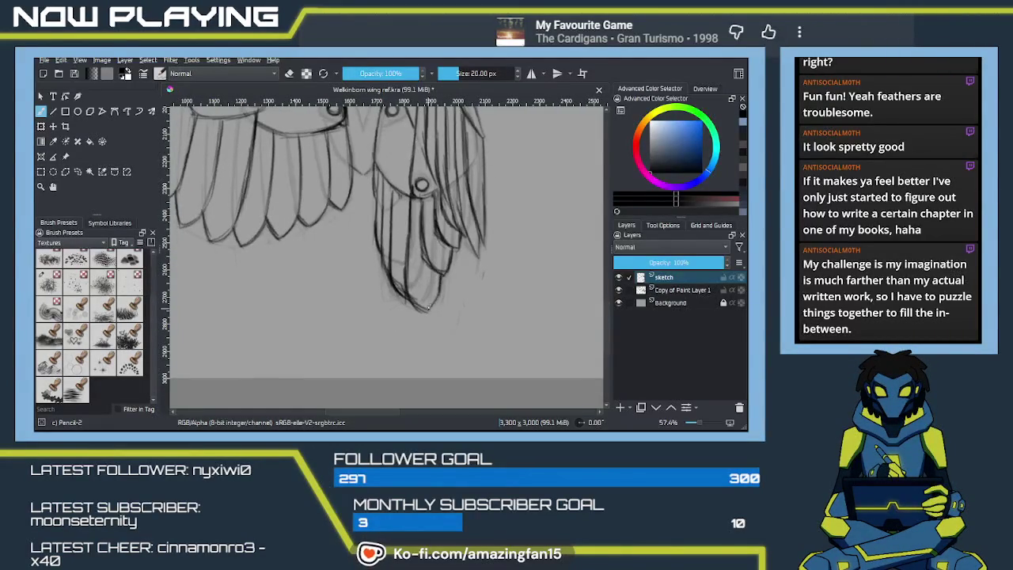
Add a short curved stroke at the bottom tip of the hanging feathers.
{"action": "mouse_move", "coordinate": [440, 289]}
{"action": "left_mouse_down"}
{"action": "mouse_move", "coordinate": [422, 311]}
{"action": "mouse_move", "coordinate": [407, 299]}
{"action": "left_mouse_up"}
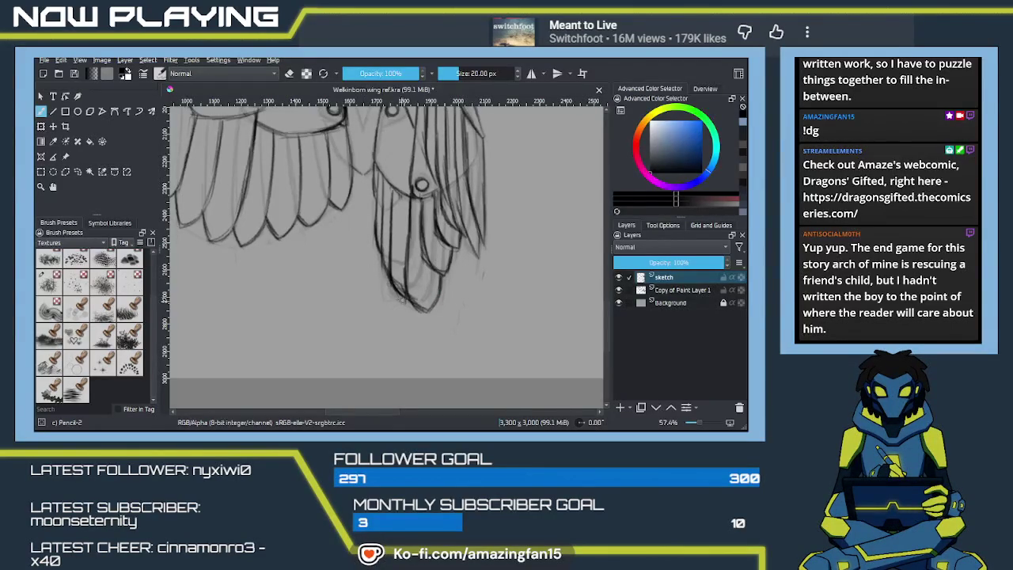
Pan and zoom the view around the wing joints and the upper wing.
{"action": "mouse_move", "coordinate": [394, 223]}
{"action": "left_mouse_down"}
{"action": "mouse_move", "coordinate": [406, 324]}
{"action": "mouse_move", "coordinate": [385, 267]}
{"action": "left_mouse_up"}
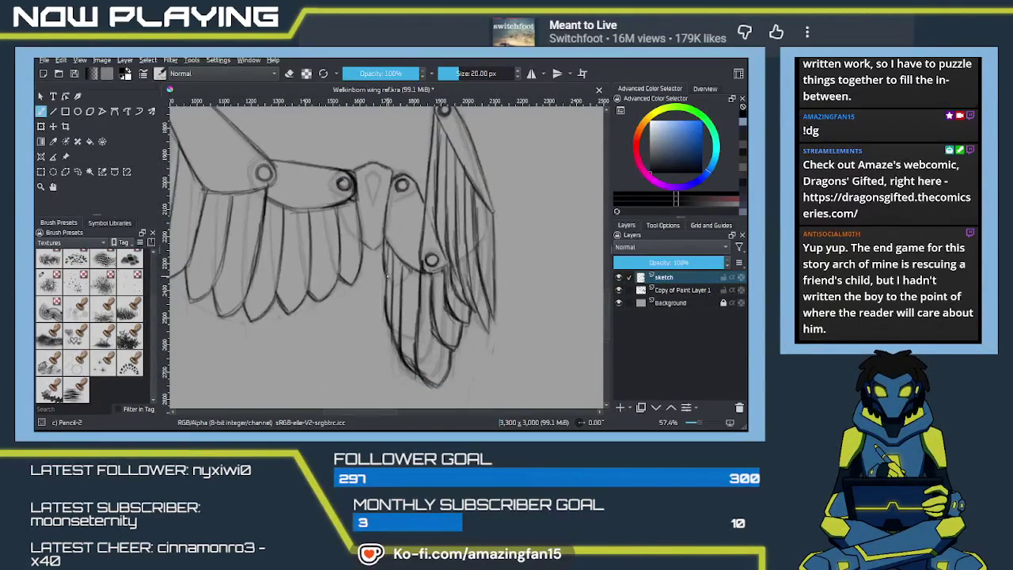
{"action": "left_click_drag", "start_coordinate": [387, 316], "coordinate": [443, 309]}
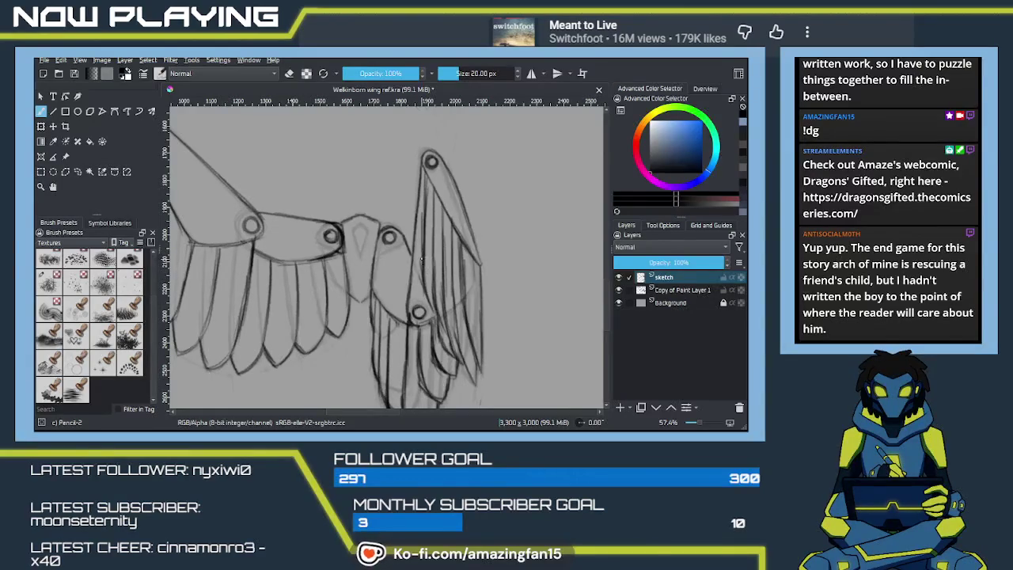
{"action": "left_click_drag", "start_coordinate": [427, 291], "coordinate": [438, 317]}
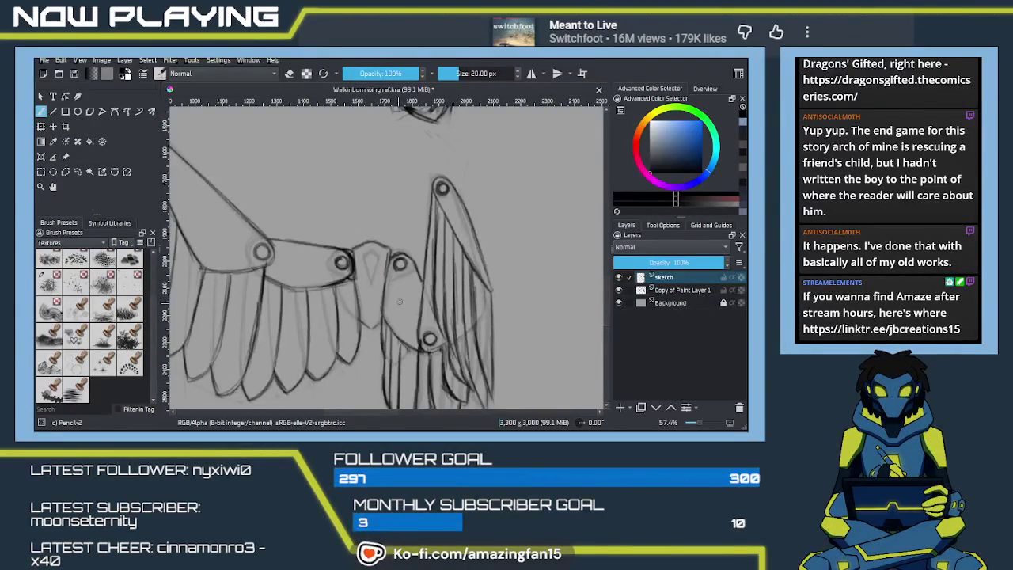
{"action": "scroll", "coordinate": [412, 357], "scroll_direction": "down", "scroll_amount": 2}
{"action": "scroll", "coordinate": [408, 316], "scroll_direction": "down", "scroll_amount": 1}
{"action": "scroll", "coordinate": [407, 310], "scroll_direction": "down", "scroll_amount": 1}
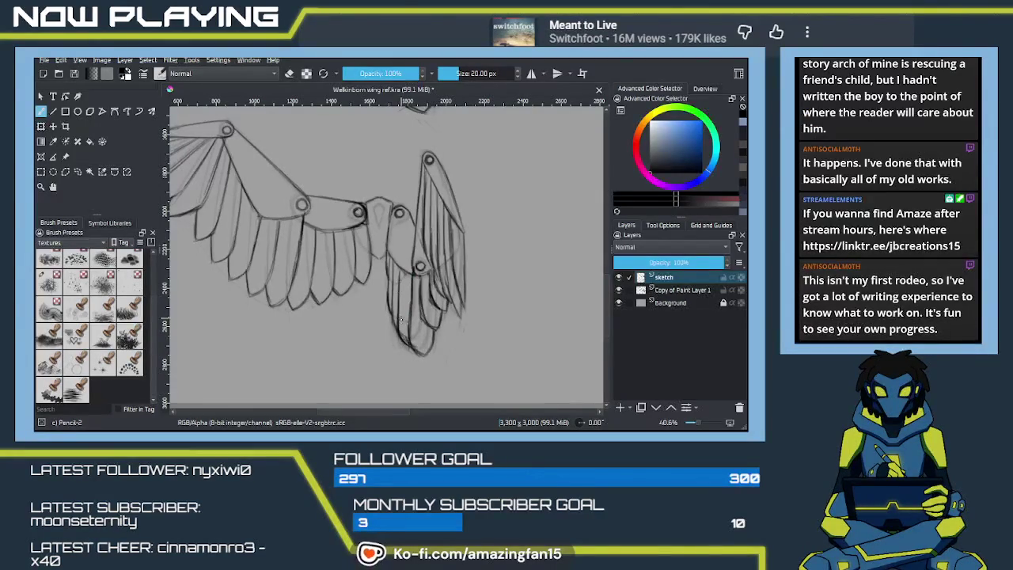
{"action": "scroll", "coordinate": [395, 315], "scroll_direction": "up", "scroll_amount": 2}
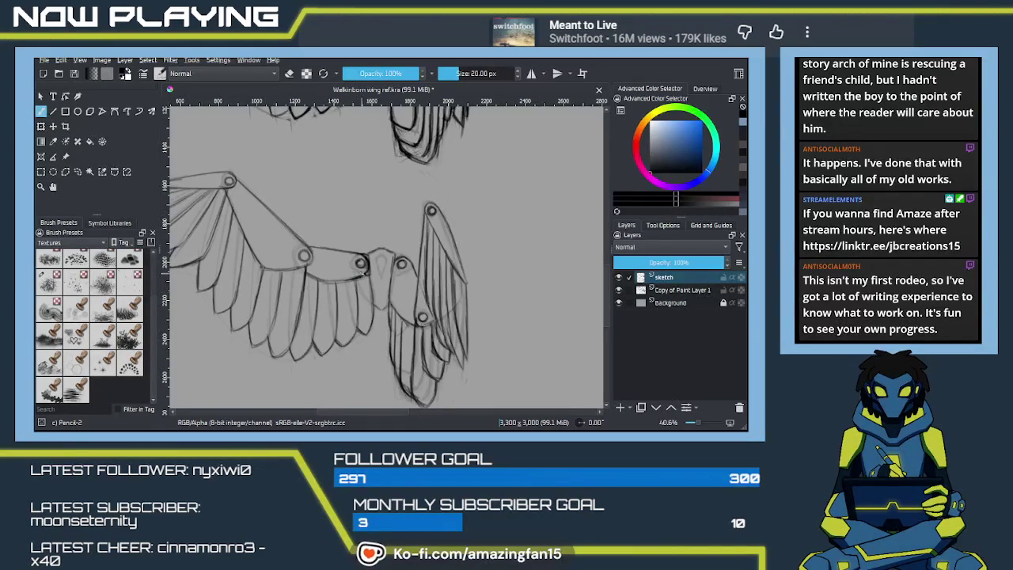
Pan to the upper wing sketch and zoom out to about 26.8% so both wings fit.
{"action": "left_click_drag", "start_coordinate": [366, 257], "coordinate": [357, 309]}
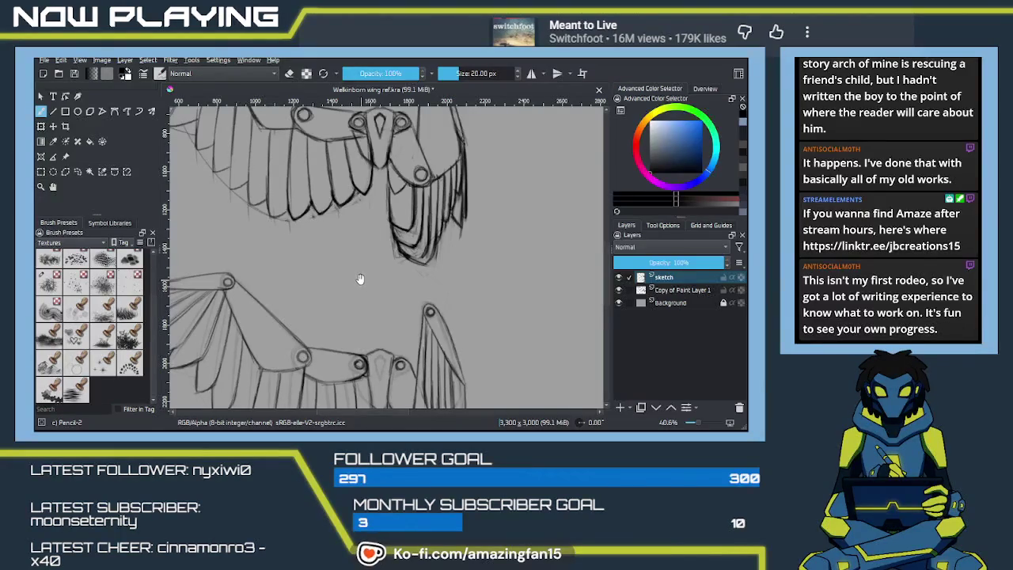
{"action": "mouse_move", "coordinate": [356, 285]}
{"action": "left_mouse_down"}
{"action": "mouse_move", "coordinate": [376, 266]}
{"action": "mouse_move", "coordinate": [379, 296]}
{"action": "mouse_move", "coordinate": [377, 257]}
{"action": "left_mouse_up"}
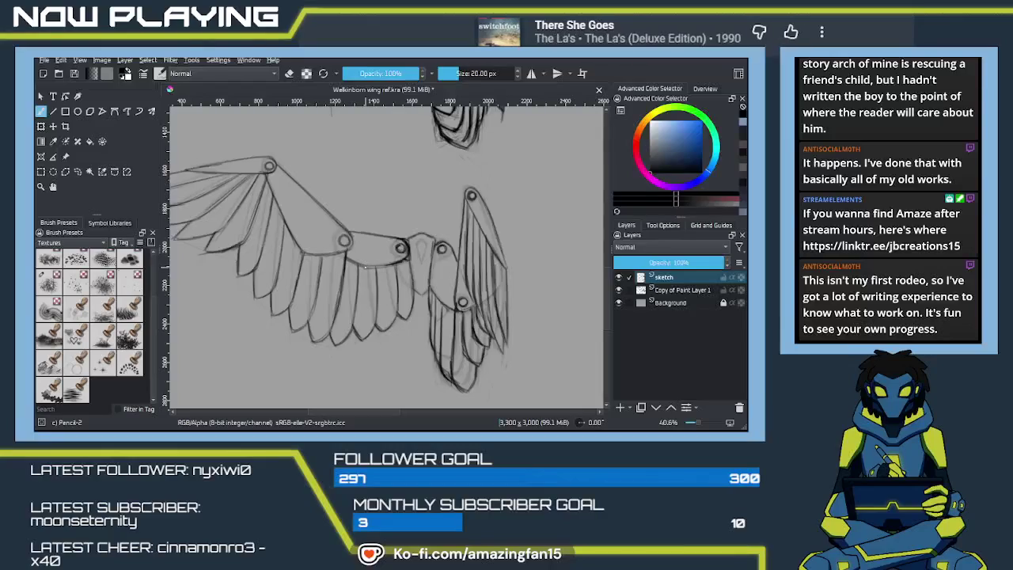
{"action": "left_click_drag", "start_coordinate": [435, 239], "coordinate": [396, 322]}
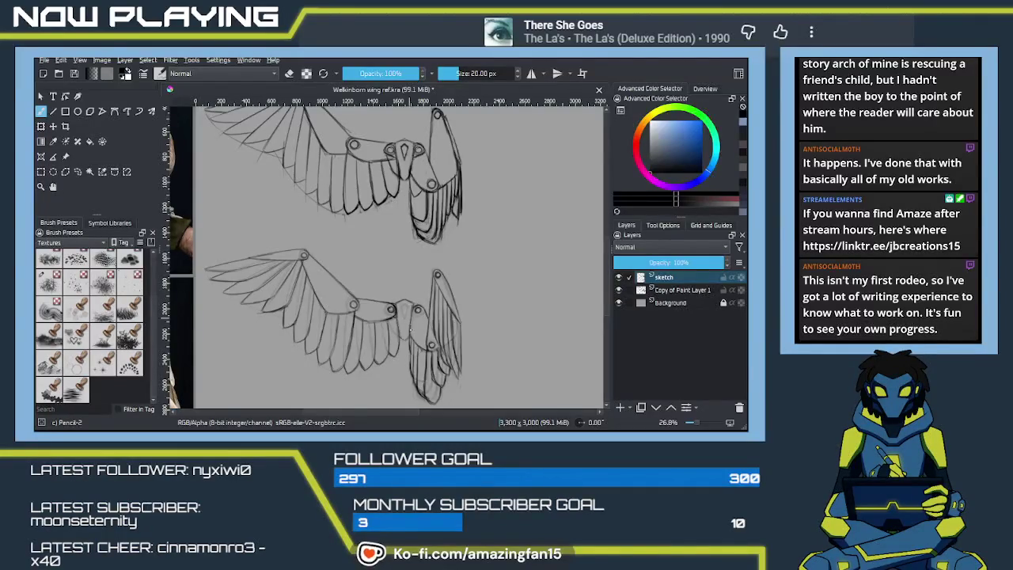
Pan left and down to reveal the falcon reference photos and character art.
{"action": "left_click_drag", "start_coordinate": [409, 326], "coordinate": [519, 285]}
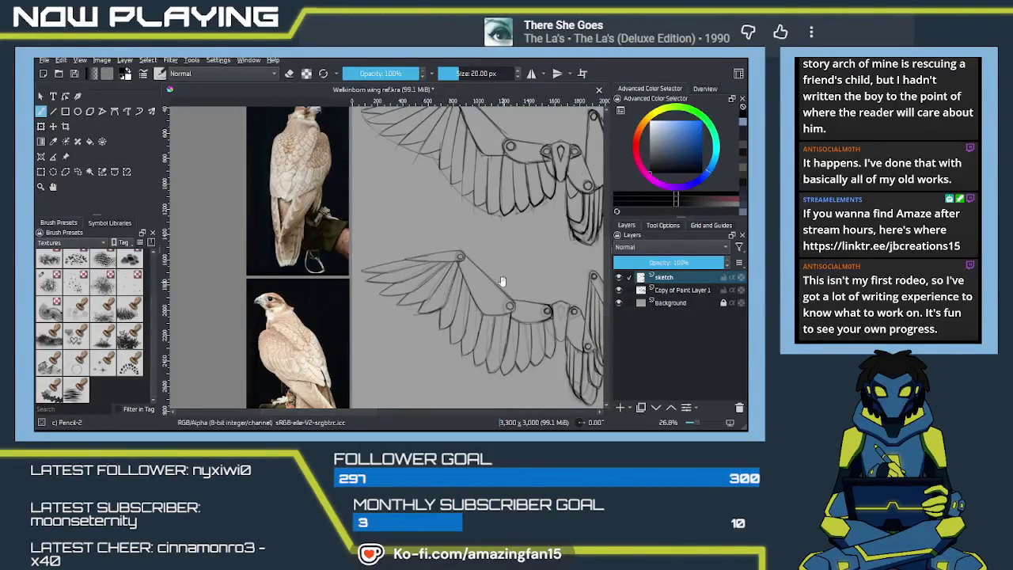
{"action": "left_click_drag", "start_coordinate": [499, 280], "coordinate": [463, 314]}
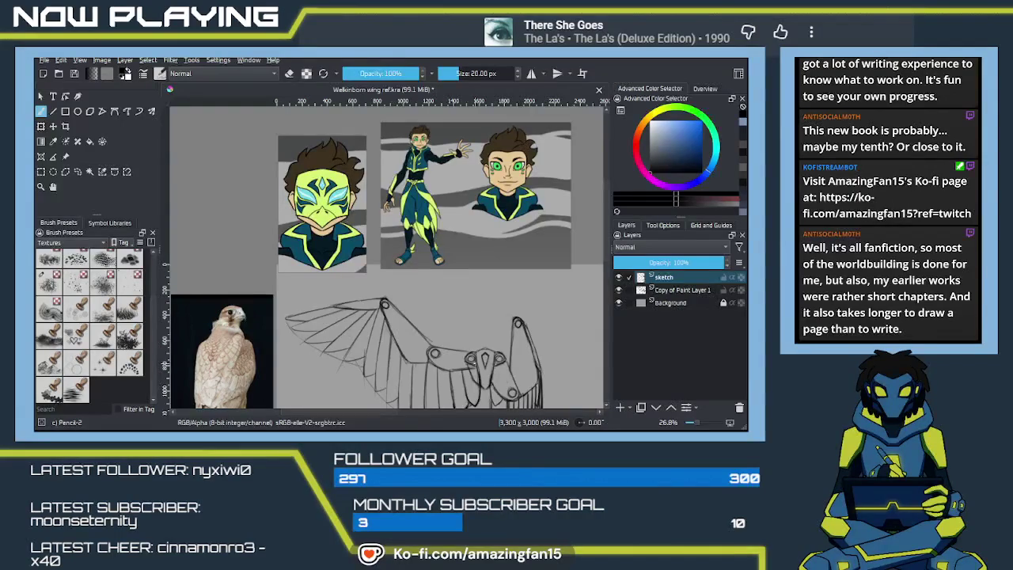
{"action": "left_click_drag", "start_coordinate": [504, 319], "coordinate": [451, 139]}
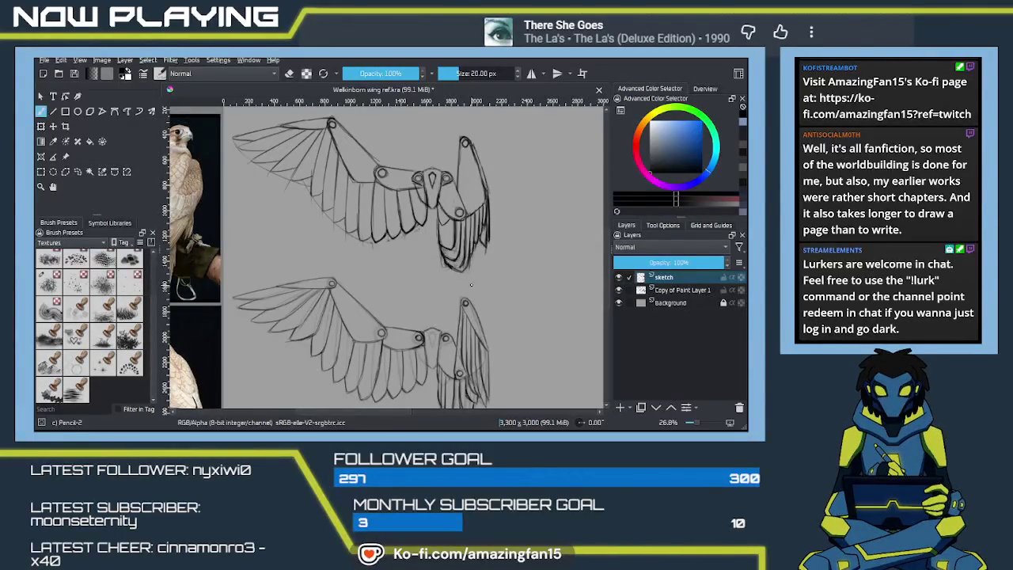
{"action": "mouse_move", "coordinate": [513, 352]}
{"action": "left_mouse_down"}
{"action": "mouse_move", "coordinate": [520, 311]}
{"action": "mouse_move", "coordinate": [494, 313]}
{"action": "left_mouse_up"}
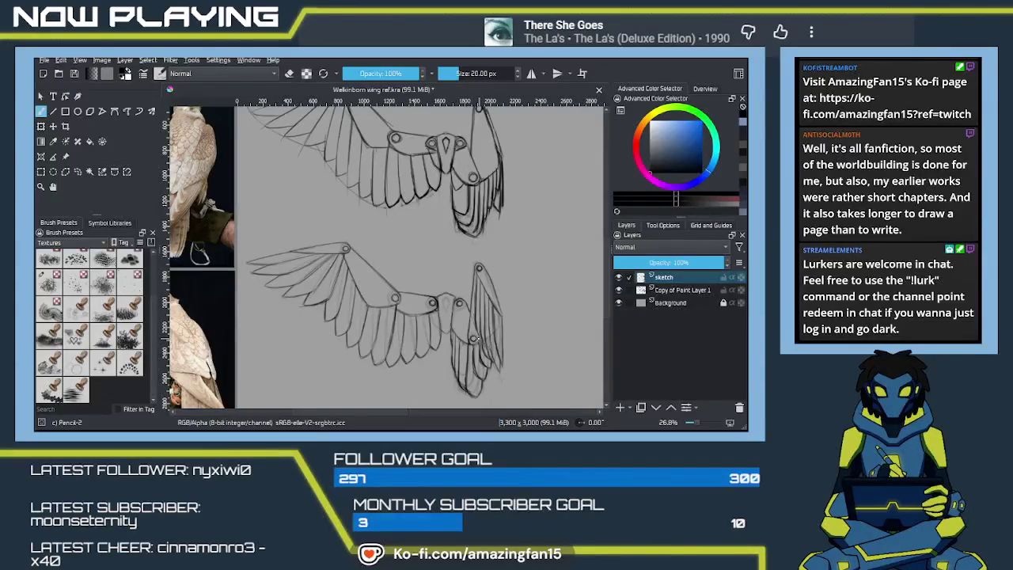
{"action": "left_click_drag", "start_coordinate": [464, 307], "coordinate": [470, 356]}
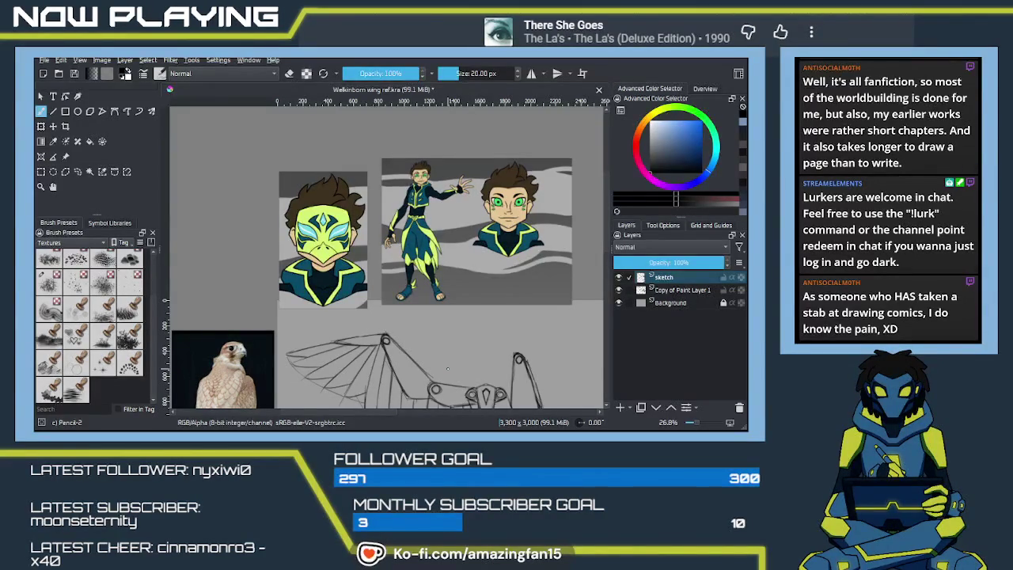
{"action": "scroll", "coordinate": [447, 368], "scroll_direction": "up", "scroll_amount": 1}
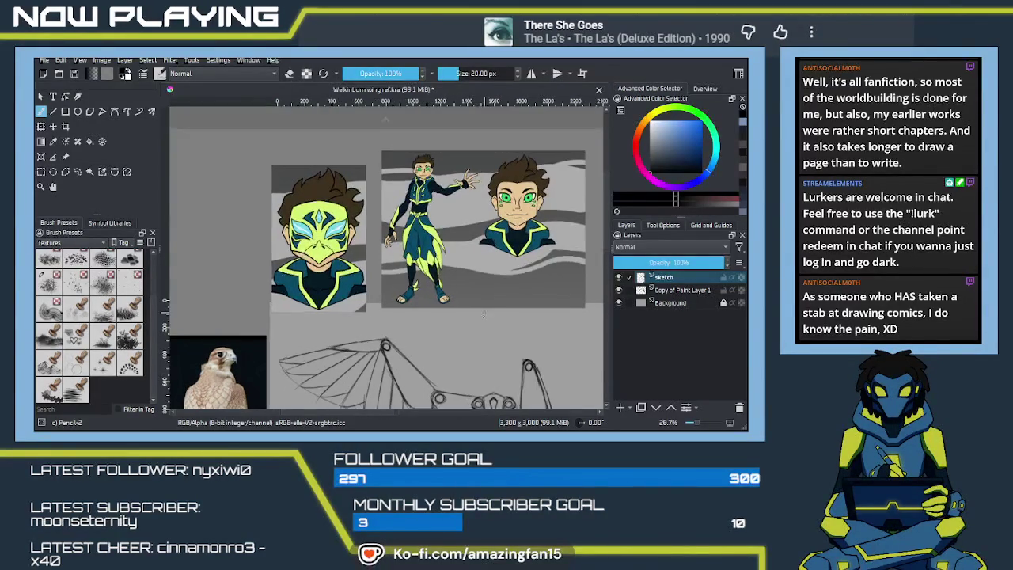
Zoom in on the wing sketch's central joint piece.
{"action": "scroll", "coordinate": [458, 356], "scroll_direction": "up", "scroll_amount": 1}
{"action": "scroll", "coordinate": [475, 340], "scroll_direction": "up", "scroll_amount": 1}
{"action": "left_click_drag", "start_coordinate": [498, 327], "coordinate": [359, 82]}
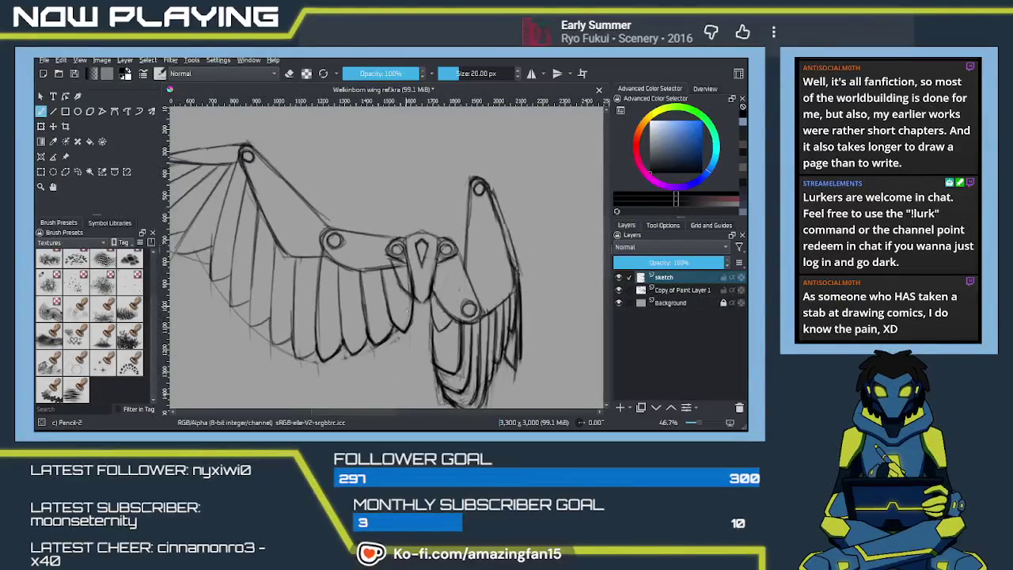
{"action": "scroll", "coordinate": [400, 261], "scroll_direction": "up", "scroll_amount": 1}
{"action": "scroll", "coordinate": [398, 300], "scroll_direction": "up", "scroll_amount": 1}
{"action": "scroll", "coordinate": [398, 332], "scroll_direction": "up", "scroll_amount": 1}
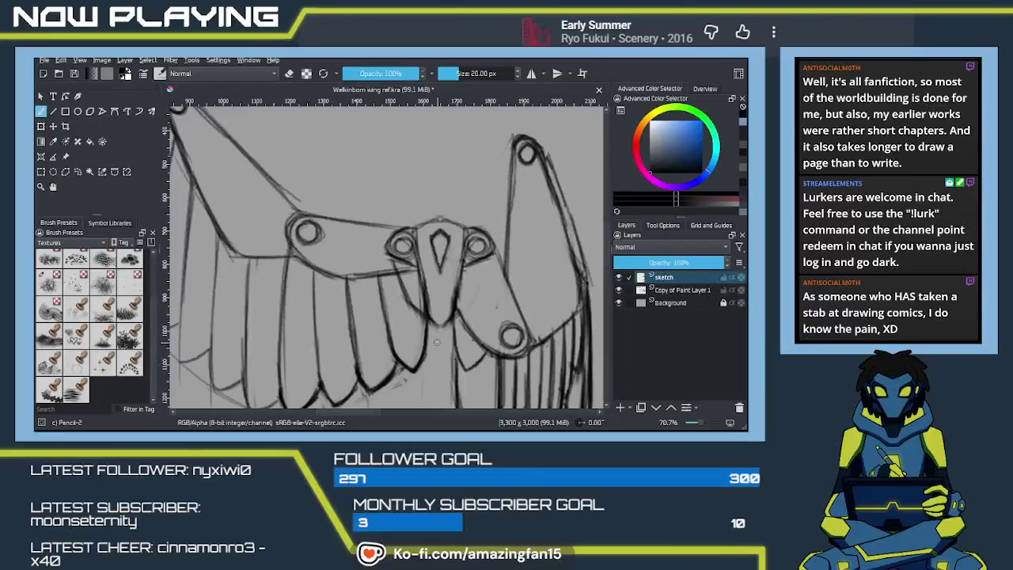
Try a mirrored Multibrush stroke on the joint, undo it, and erase the beak lines with Eraser Soft.
{"action": "key", "text": "w"}
{"action": "key", "text": "q"}
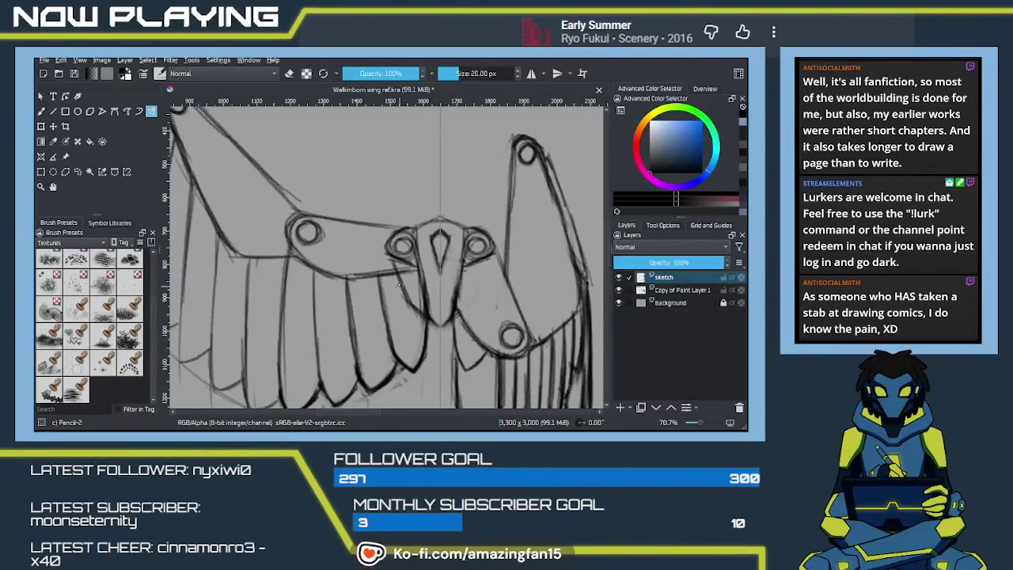
{"action": "mouse_move", "coordinate": [393, 266]}
{"action": "left_mouse_down"}
{"action": "mouse_move", "coordinate": [404, 304]}
{"action": "mouse_move", "coordinate": [400, 295]}
{"action": "mouse_move", "coordinate": [432, 302]}
{"action": "left_mouse_up"}
{"action": "key", "text": "ctrl+z"}
{"action": "key", "text": "ctrl+z"}
{"action": "key", "text": "ctrl+z"}
{"action": "key", "text": "ctrl+z"}
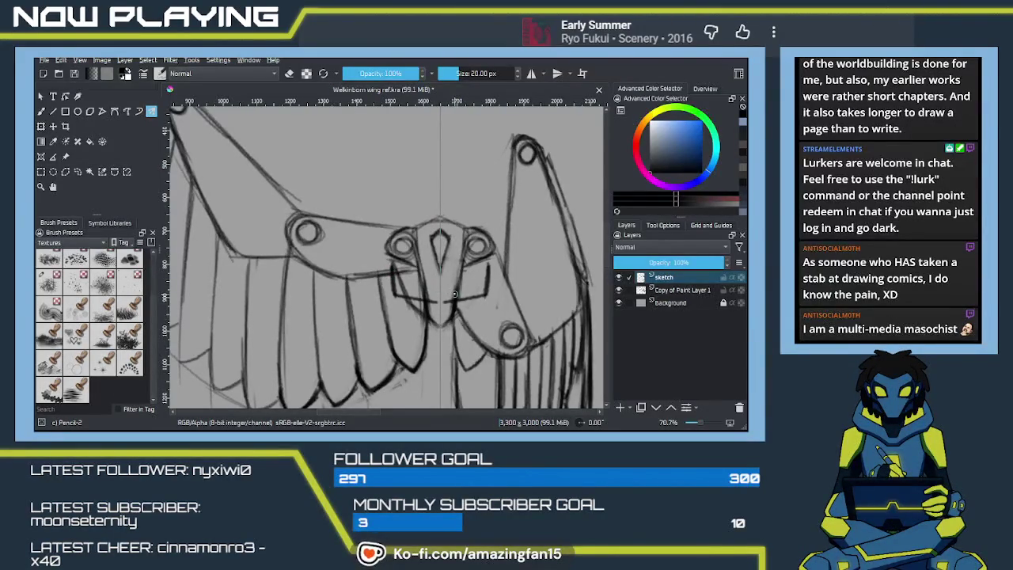
{"action": "key", "text": "e"}
{"action": "left_click_drag", "start_coordinate": [440, 234], "coordinate": [436, 250]}
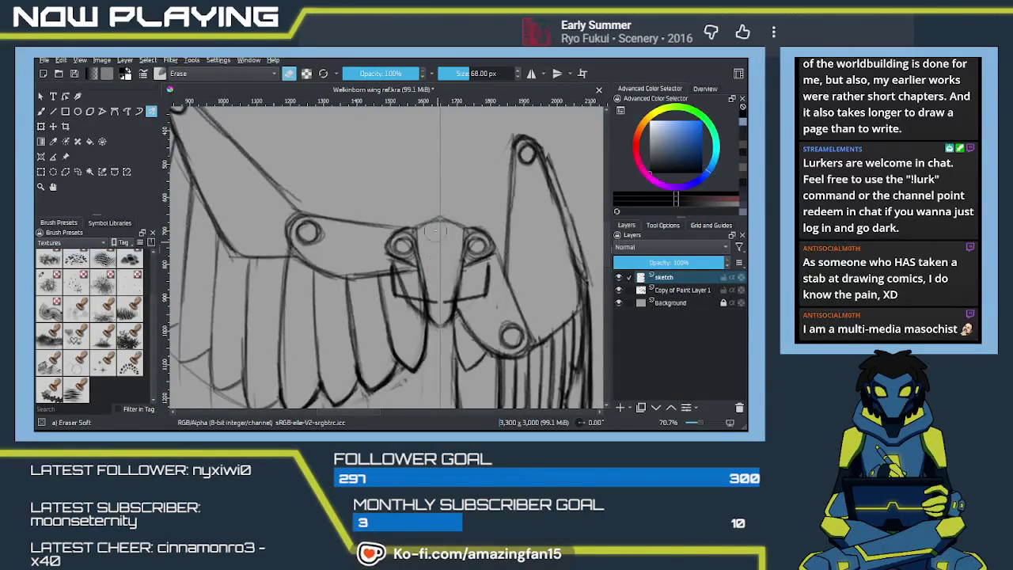
Erase the lower beak strokes, redraw the beak tip as a V, and darken the head's lower edge.
{"action": "left_click_drag", "start_coordinate": [442, 291], "coordinate": [454, 302]}
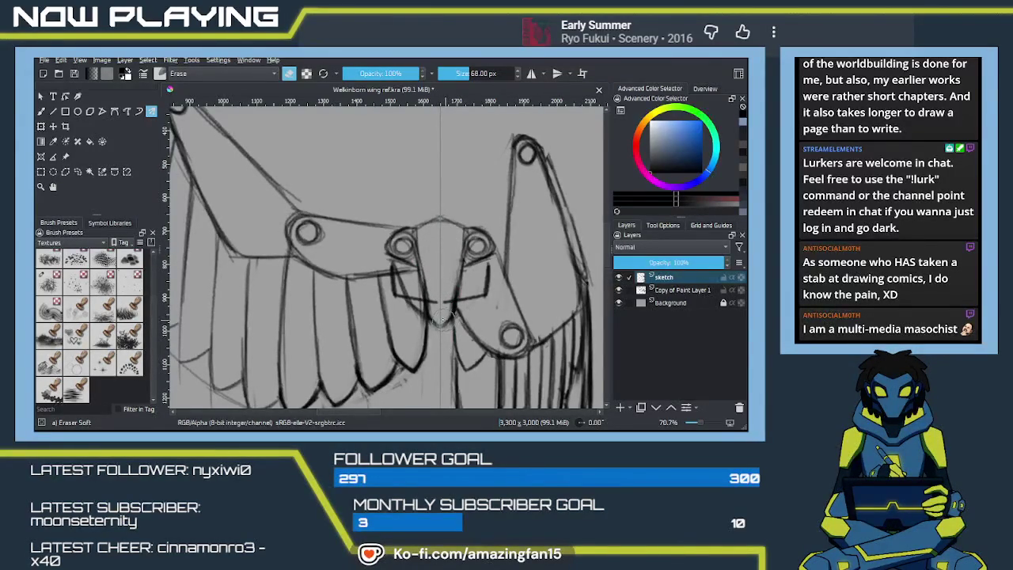
{"action": "key", "text": "slash"}
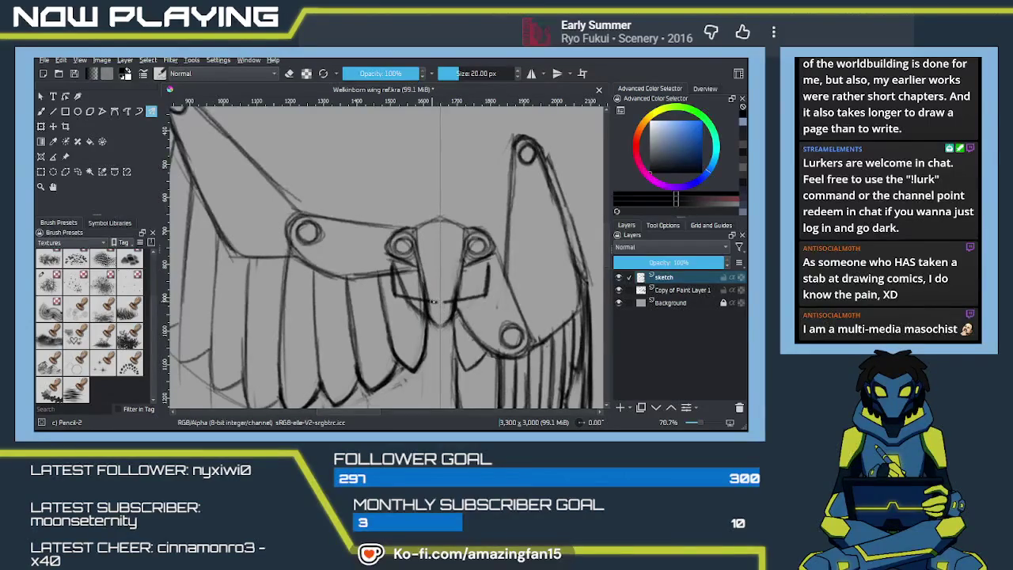
{"action": "left_click_drag", "start_coordinate": [431, 301], "coordinate": [445, 308]}
{"action": "mouse_move", "coordinate": [465, 298]}
{"action": "left_mouse_down"}
{"action": "mouse_move", "coordinate": [475, 303]}
{"action": "mouse_move", "coordinate": [467, 327]}
{"action": "left_mouse_up"}
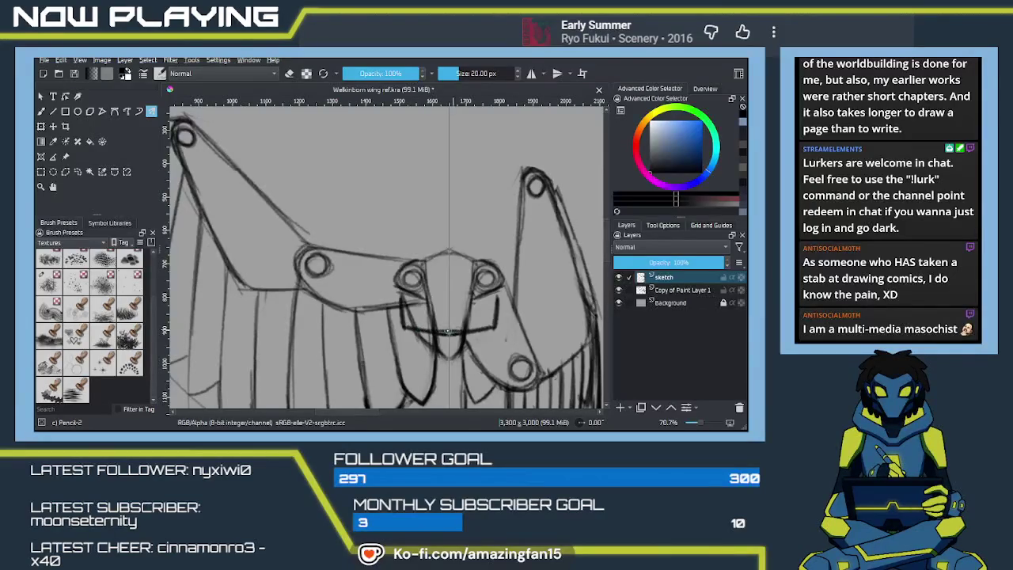
{"action": "mouse_move", "coordinate": [402, 326]}
{"action": "left_mouse_down"}
{"action": "mouse_move", "coordinate": [462, 336]}
{"action": "mouse_move", "coordinate": [420, 331]}
{"action": "left_mouse_up"}
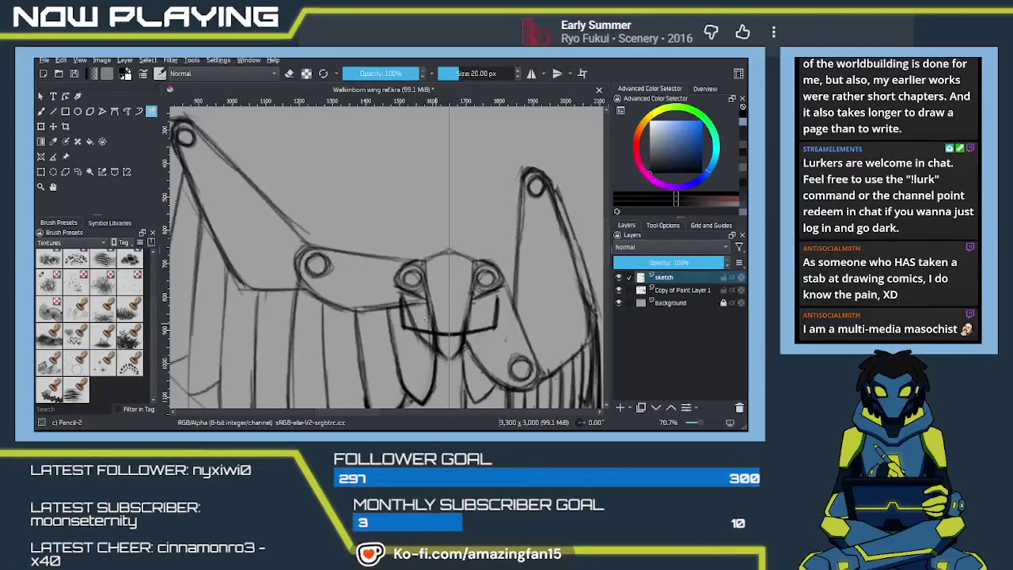
Draw mirrored bracket strokes across the head, undo a stray vertical stroke, and dab a centre mark.
{"action": "left_click_drag", "start_coordinate": [402, 304], "coordinate": [443, 295]}
{"action": "left_click_drag", "start_coordinate": [456, 296], "coordinate": [497, 304]}
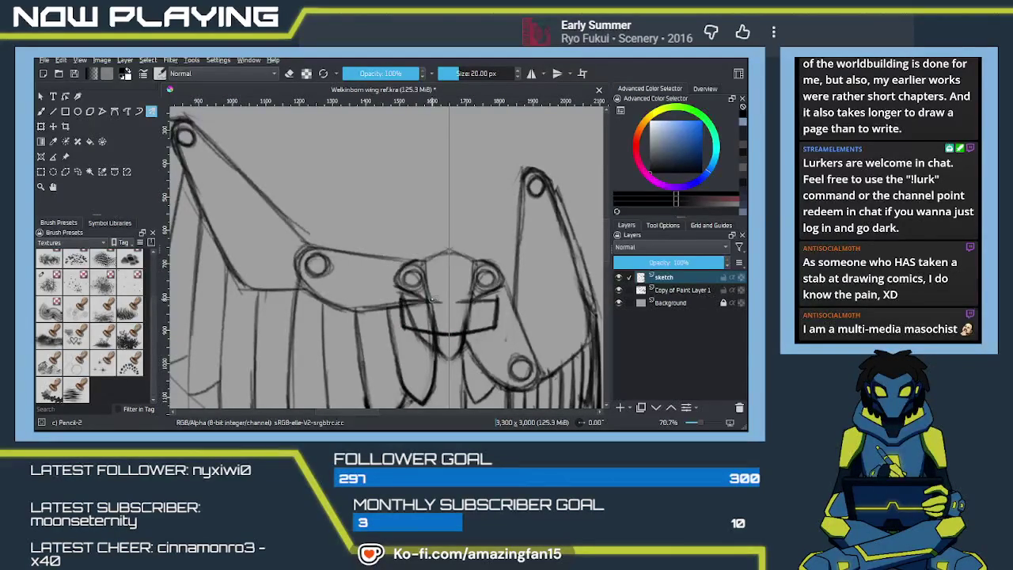
{"action": "left_click_drag", "start_coordinate": [443, 275], "coordinate": [442, 292]}
{"action": "key", "text": "ctrl+z"}
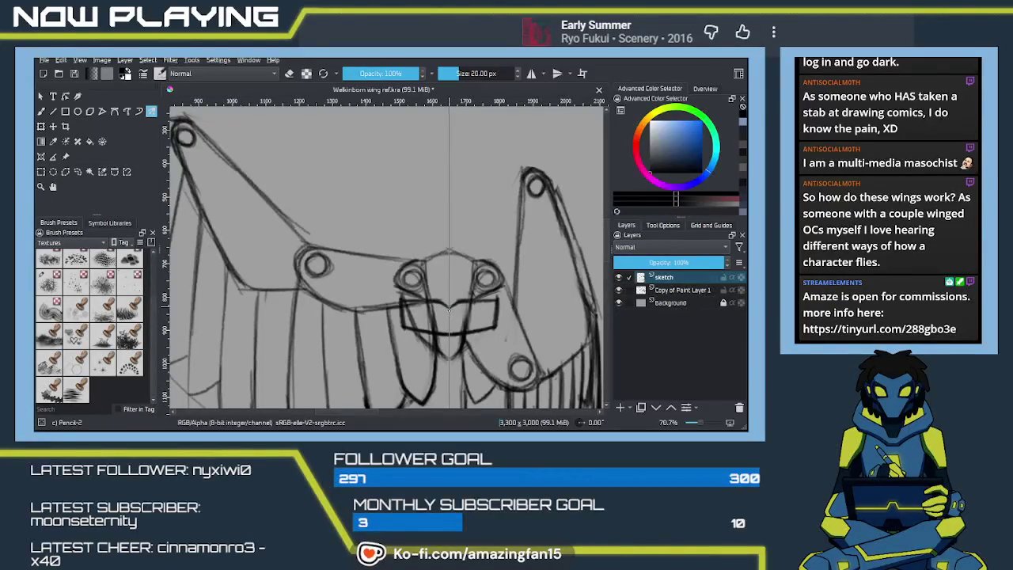
{"action": "left_click_drag", "start_coordinate": [440, 314], "coordinate": [455, 316]}
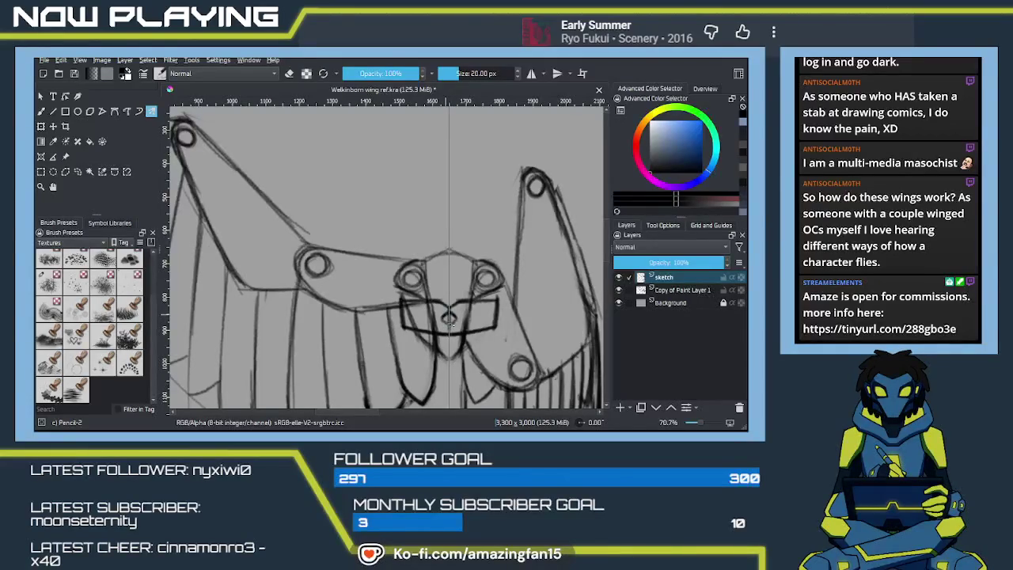
Darken the joint bracket's top edge and add a short stroke above it.
{"action": "key", "text": "e"}
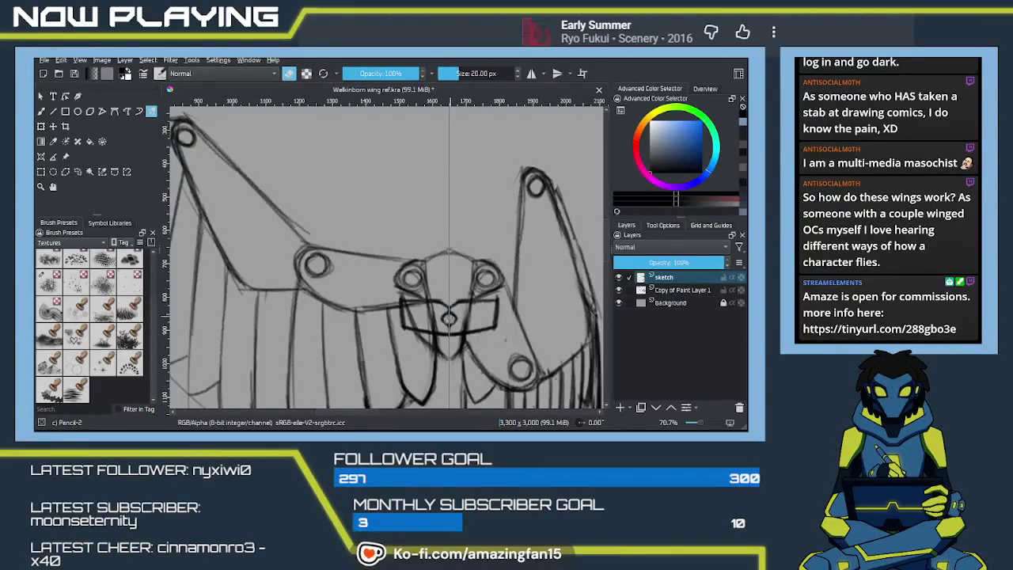
{"action": "key", "text": "e"}
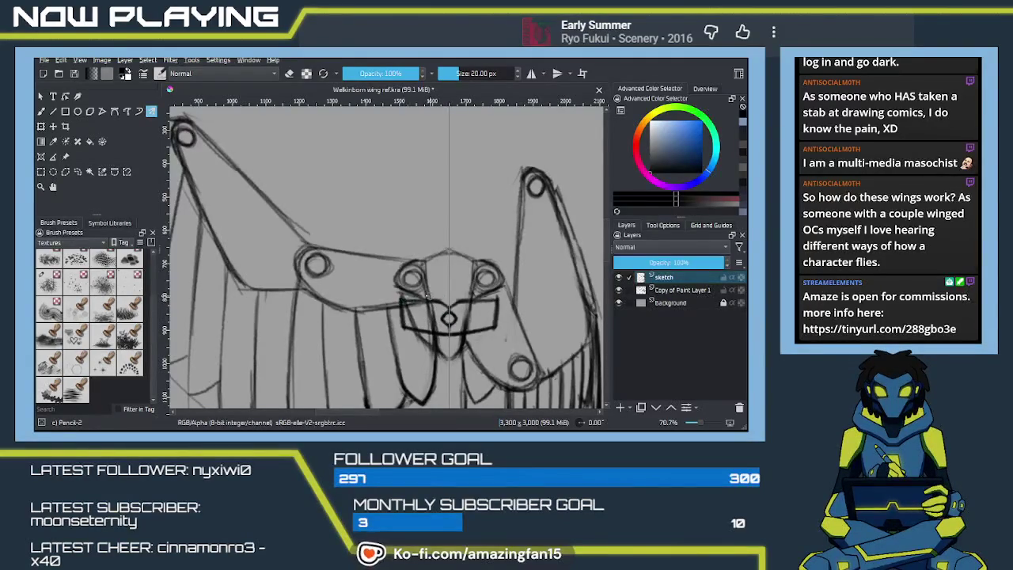
{"action": "mouse_move", "coordinate": [402, 299]}
{"action": "left_mouse_down"}
{"action": "mouse_move", "coordinate": [427, 295]}
{"action": "mouse_move", "coordinate": [416, 296]}
{"action": "left_mouse_up"}
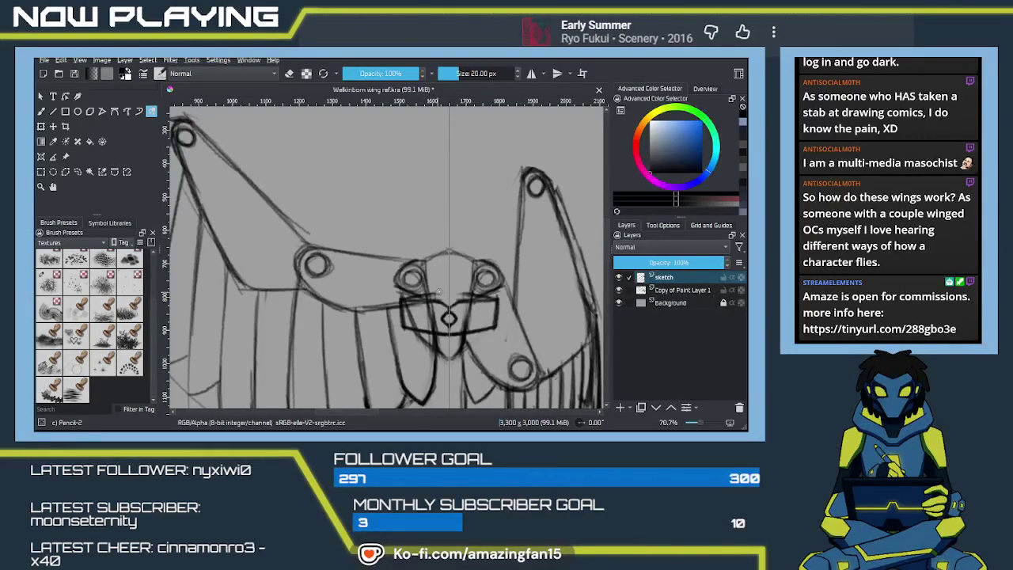
{"action": "mouse_move", "coordinate": [434, 290]}
{"action": "left_mouse_down"}
{"action": "mouse_move", "coordinate": [464, 289]}
{"action": "mouse_move", "coordinate": [434, 300]}
{"action": "mouse_move", "coordinate": [463, 301]}
{"action": "mouse_move", "coordinate": [446, 289]}
{"action": "left_mouse_up"}
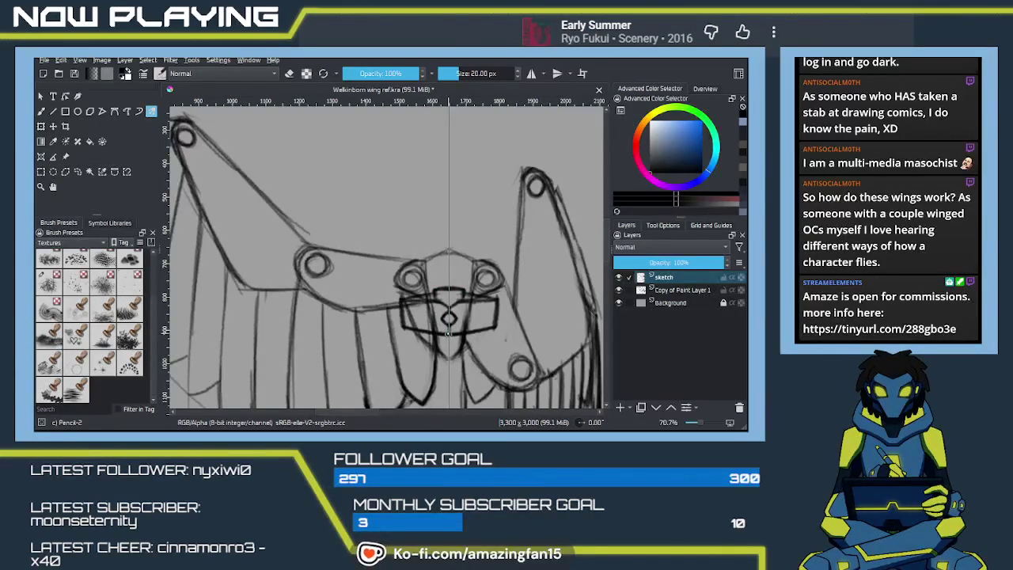
Erase stray sketch lines and a small mark inside the bracket, then rework its top line.
{"action": "key", "text": "e"}
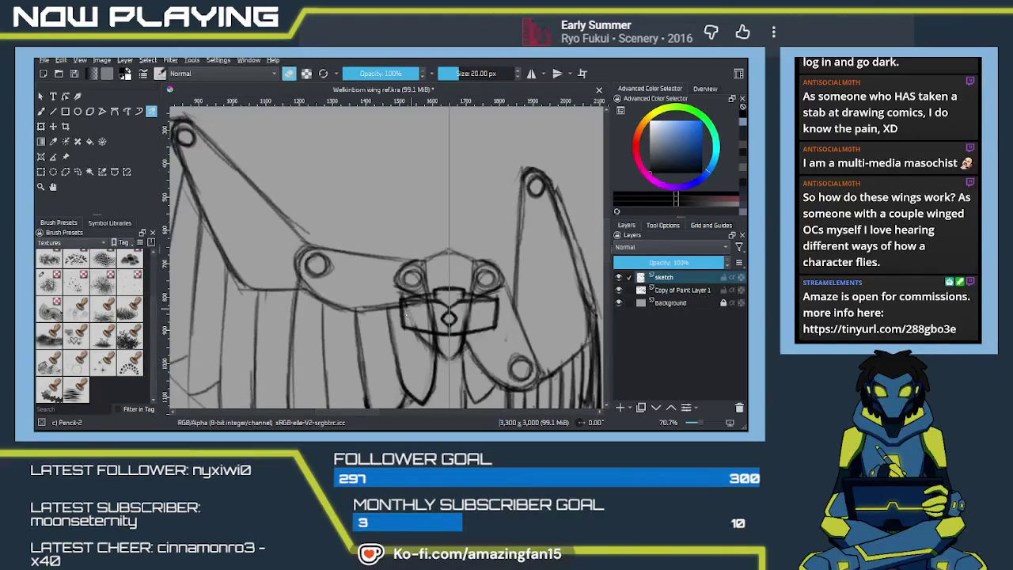
{"action": "mouse_move", "coordinate": [467, 307]}
{"action": "left_mouse_down"}
{"action": "mouse_move", "coordinate": [466, 325]}
{"action": "mouse_move", "coordinate": [434, 327]}
{"action": "mouse_move", "coordinate": [434, 315]}
{"action": "left_mouse_up"}
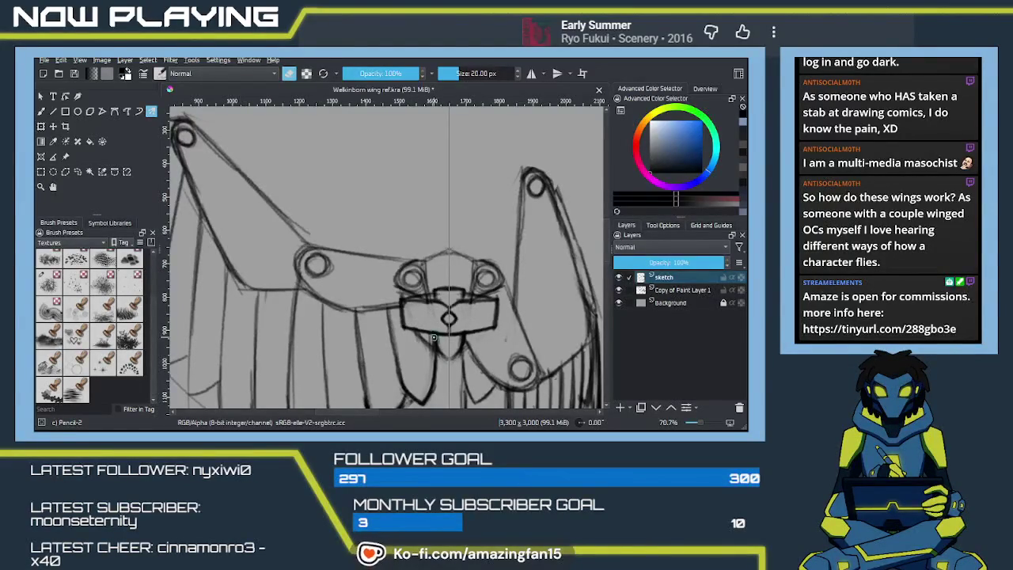
{"action": "key", "text": "e"}
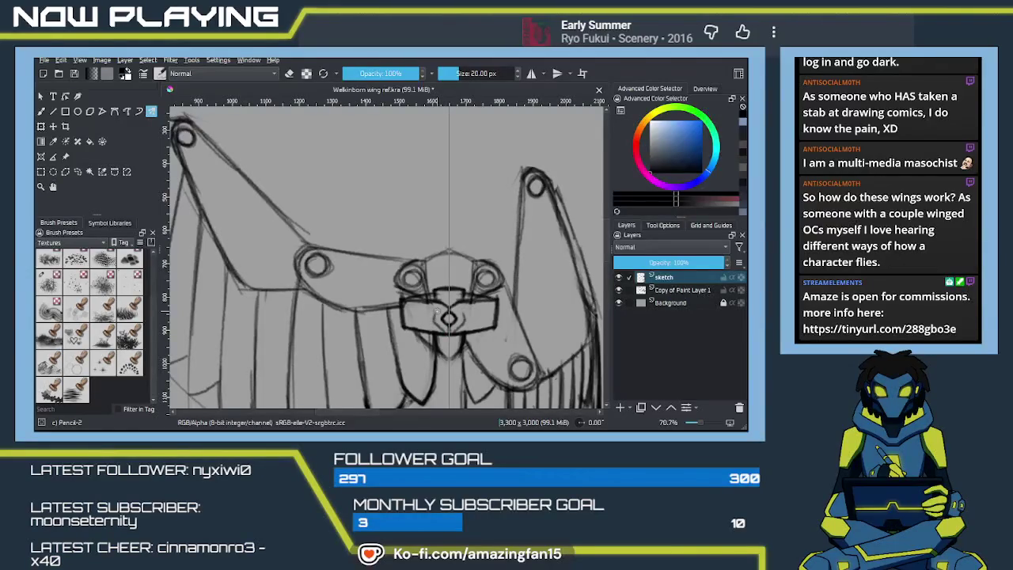
{"action": "left_click_drag", "start_coordinate": [443, 314], "coordinate": [487, 310]}
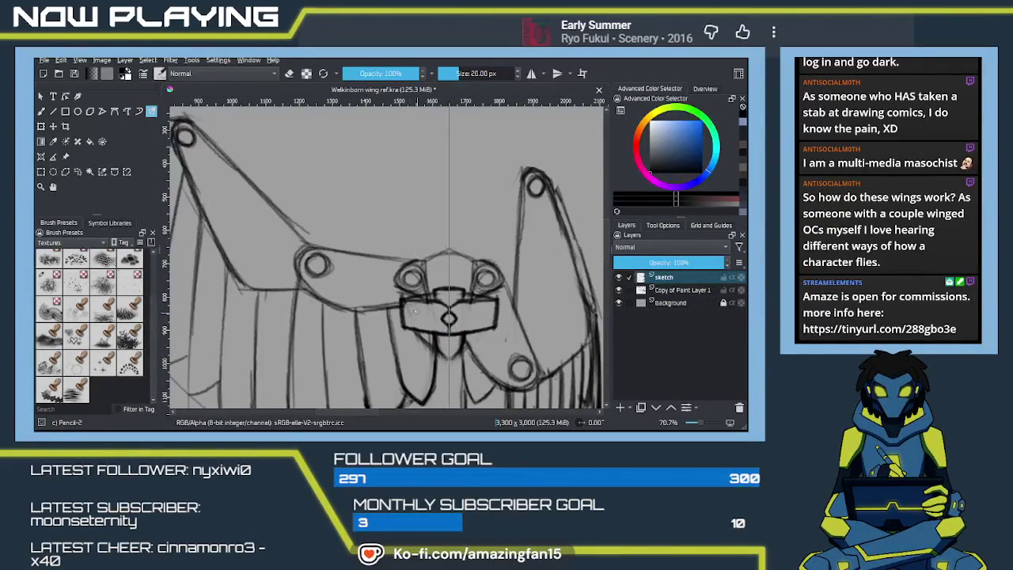
{"action": "left_click_drag", "start_coordinate": [416, 310], "coordinate": [434, 353]}
{"action": "scroll", "coordinate": [434, 353], "scroll_direction": "down", "scroll_amount": 1}
{"action": "scroll", "coordinate": [434, 353], "scroll_direction": "down", "scroll_amount": 1}
{"action": "scroll", "coordinate": [433, 351], "scroll_direction": "down", "scroll_amount": 1}
{"action": "scroll", "coordinate": [432, 349], "scroll_direction": "down", "scroll_amount": 1}
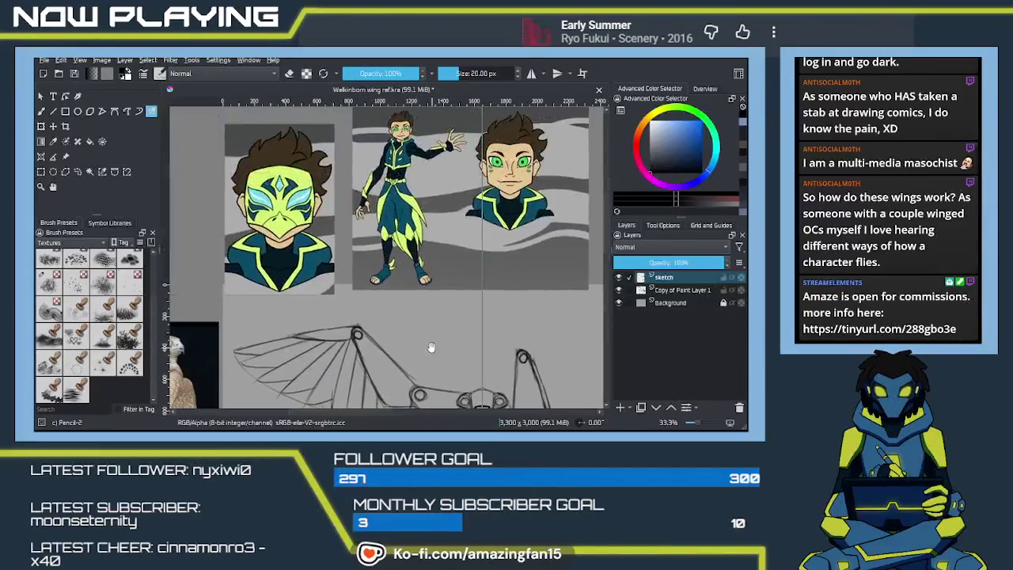
{"action": "scroll", "coordinate": [432, 349], "scroll_direction": "up", "scroll_amount": 1}
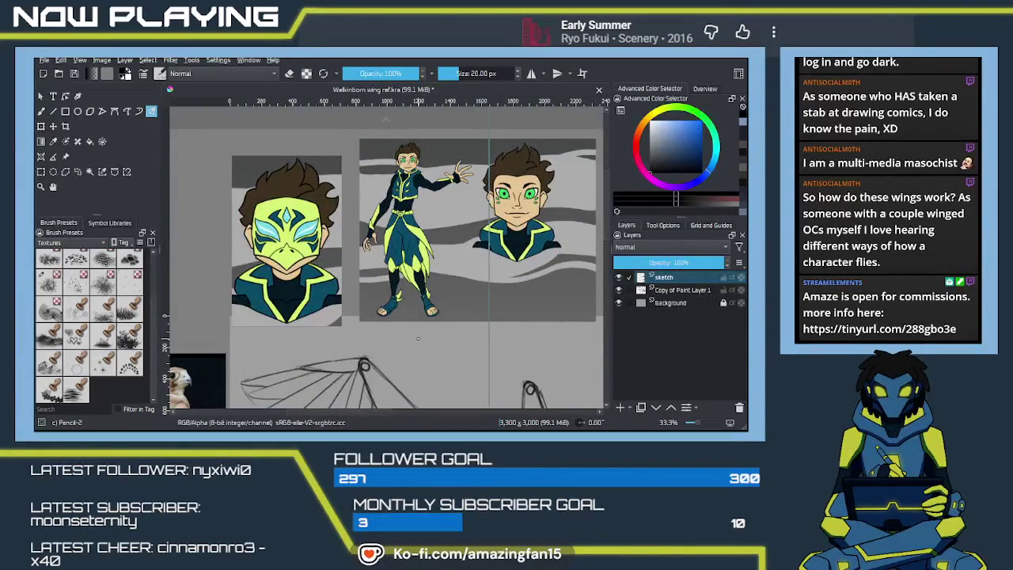
{"action": "mouse_move", "coordinate": [440, 328]}
{"action": "left_mouse_down"}
{"action": "mouse_move", "coordinate": [415, 287]}
{"action": "mouse_move", "coordinate": [409, 338]}
{"action": "left_mouse_up"}
{"action": "scroll", "coordinate": [421, 321], "scroll_direction": "up", "scroll_amount": 1}
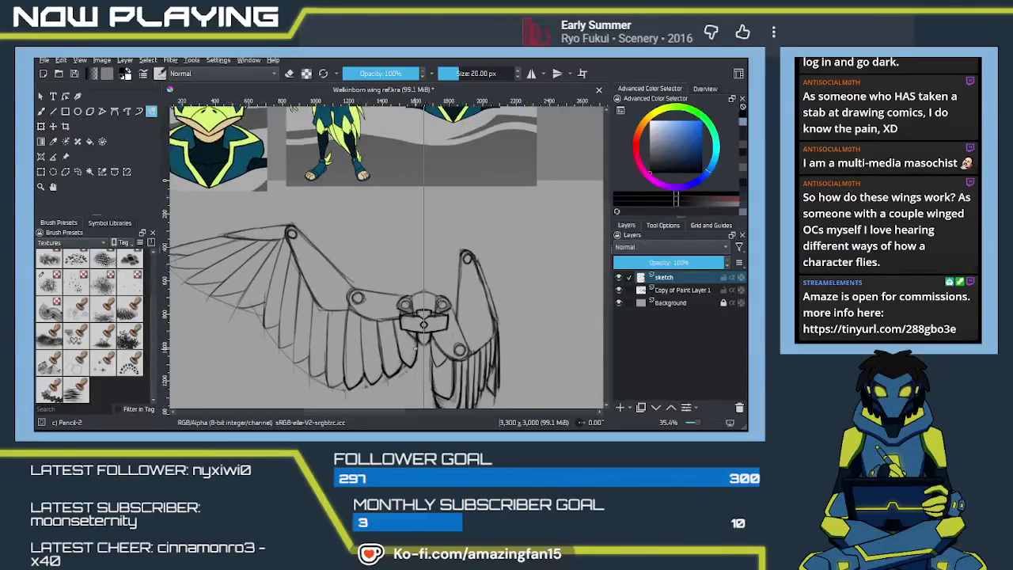
{"action": "scroll", "coordinate": [417, 345], "scroll_direction": "up", "scroll_amount": 3}
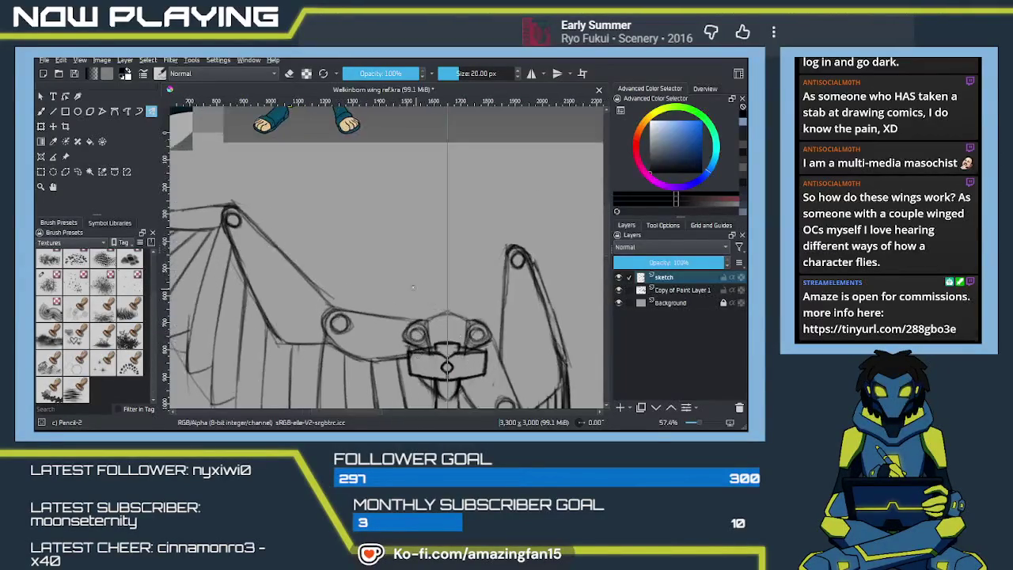
{"action": "left_click_drag", "start_coordinate": [430, 349], "coordinate": [418, 290]}
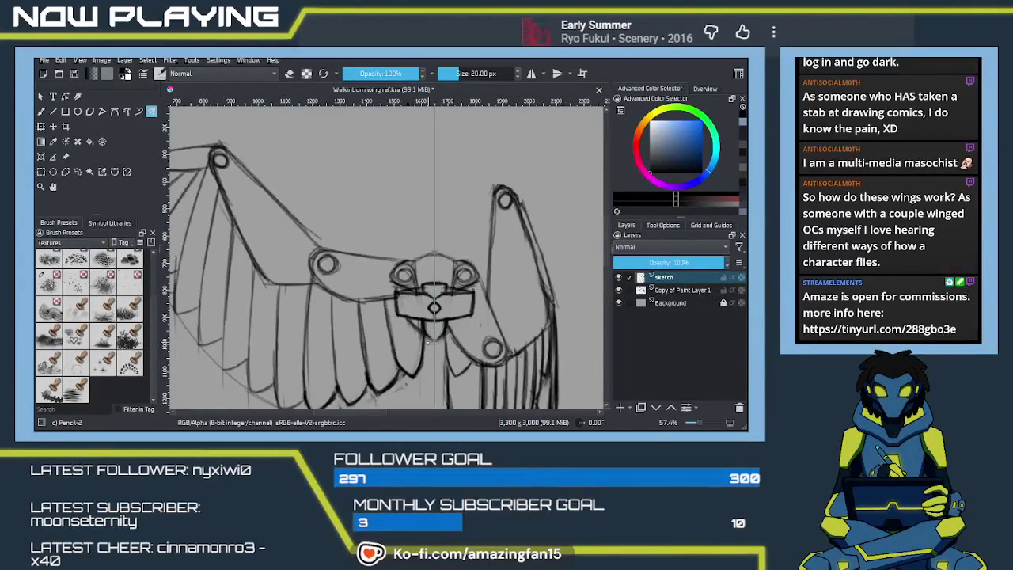
{"action": "scroll", "coordinate": [425, 340], "scroll_direction": "up", "scroll_amount": 1}
{"action": "scroll", "coordinate": [443, 340], "scroll_direction": "up", "scroll_amount": 1}
{"action": "scroll", "coordinate": [475, 348], "scroll_direction": "up", "scroll_amount": 1}
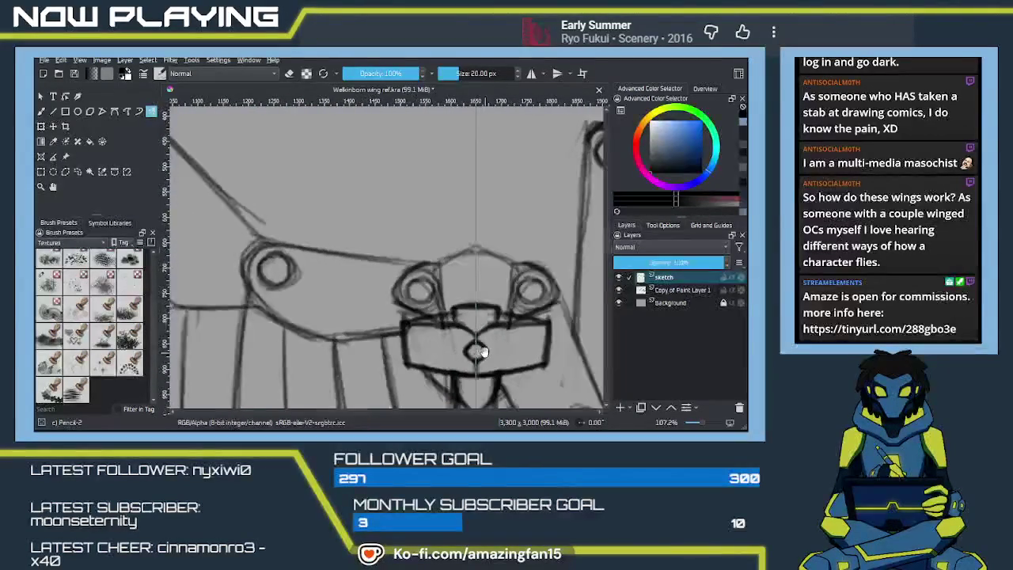
{"action": "scroll", "coordinate": [440, 338], "scroll_direction": "up", "scroll_amount": 1}
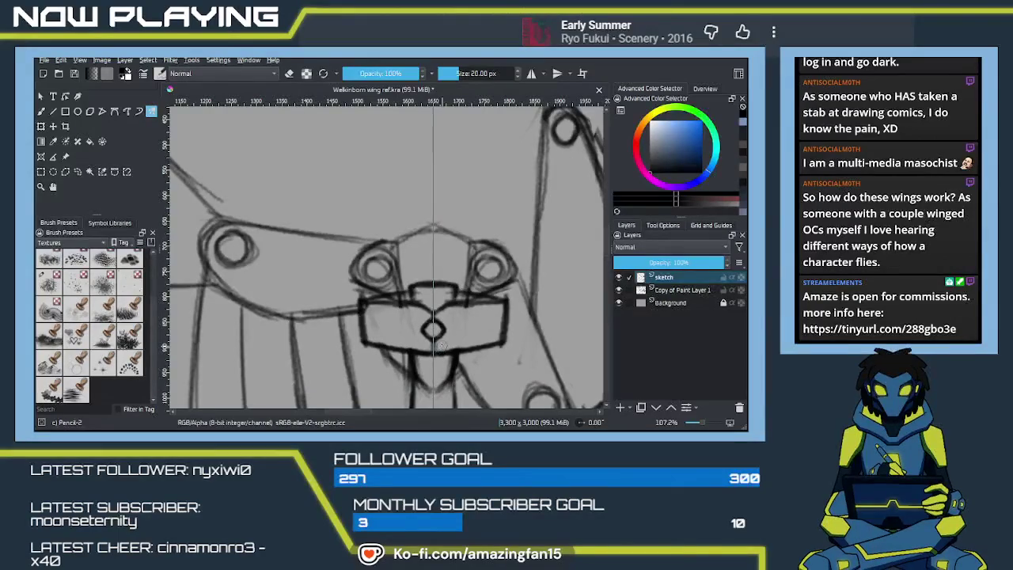
{"action": "key", "text": "e"}
{"action": "left_click_drag", "start_coordinate": [438, 336], "coordinate": [429, 323]}
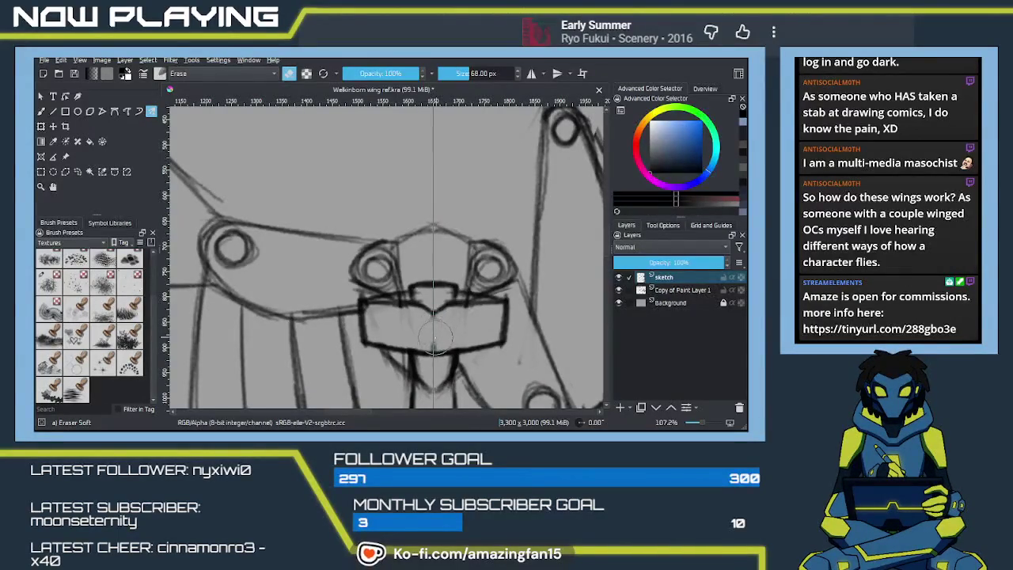
Draw a pencil heart in the bracket centre with a curved stroke beside it, then save with Ctrl+S.
{"action": "key", "text": "e"}
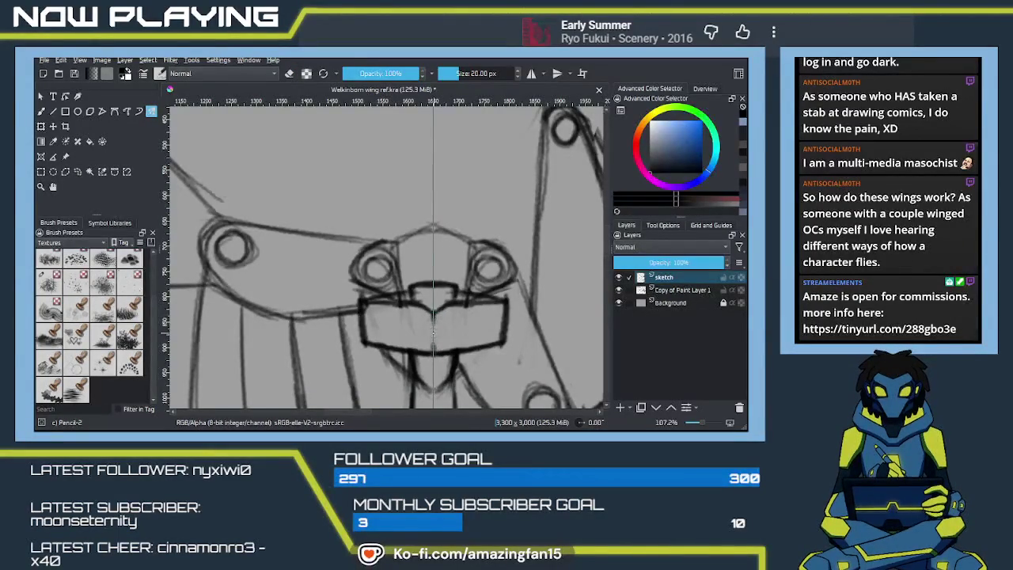
{"action": "mouse_move", "coordinate": [436, 313]}
{"action": "left_mouse_down"}
{"action": "mouse_move", "coordinate": [449, 323]}
{"action": "mouse_move", "coordinate": [413, 327]}
{"action": "mouse_move", "coordinate": [453, 333]}
{"action": "mouse_move", "coordinate": [434, 345]}
{"action": "left_mouse_up"}
{"action": "mouse_move", "coordinate": [394, 315]}
{"action": "left_mouse_down"}
{"action": "mouse_move", "coordinate": [387, 328]}
{"action": "mouse_move", "coordinate": [354, 309]}
{"action": "mouse_move", "coordinate": [367, 335]}
{"action": "left_mouse_up"}
{"action": "key", "text": "ctrl+s"}
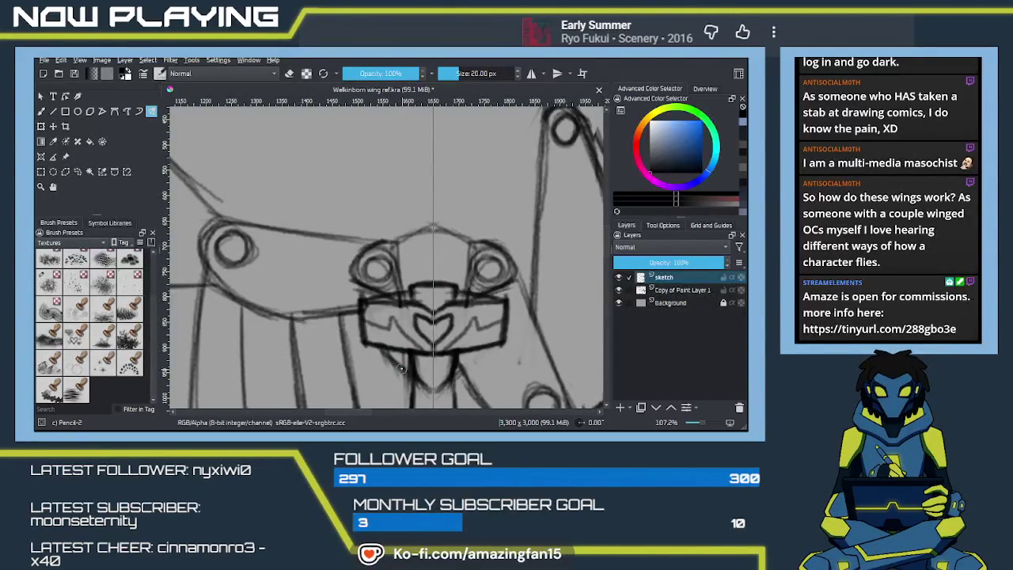
Zoom out to the whole canvas, then pan and zoom in on the lower wing's central joint.
{"action": "scroll", "coordinate": [401, 368], "scroll_direction": "down", "scroll_amount": 1}
{"action": "scroll", "coordinate": [401, 369], "scroll_direction": "down", "scroll_amount": 2}
{"action": "scroll", "coordinate": [400, 369], "scroll_direction": "down", "scroll_amount": 1}
{"action": "scroll", "coordinate": [397, 369], "scroll_direction": "down", "scroll_amount": 1}
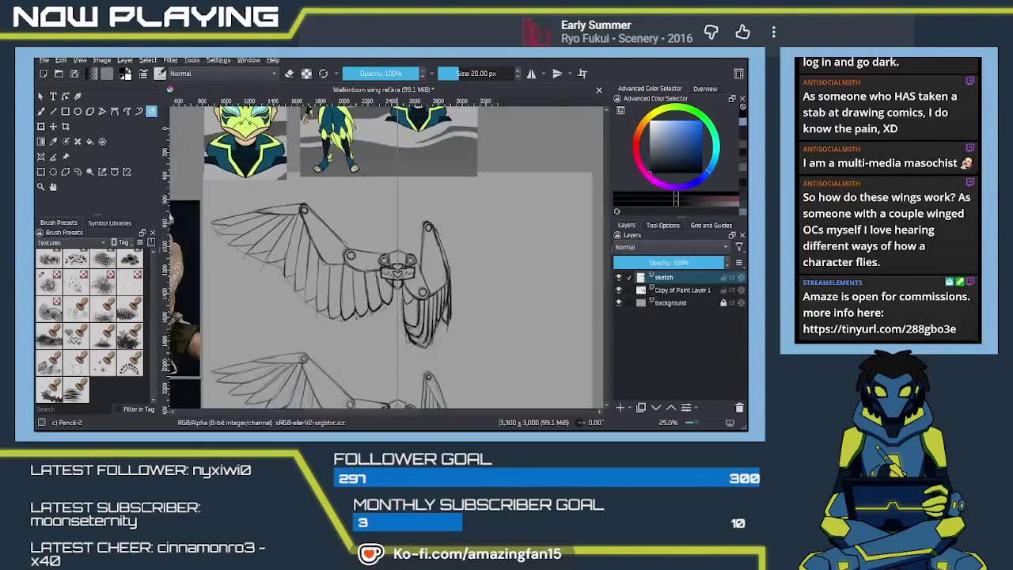
{"action": "scroll", "coordinate": [411, 360], "scroll_direction": "down", "scroll_amount": 1}
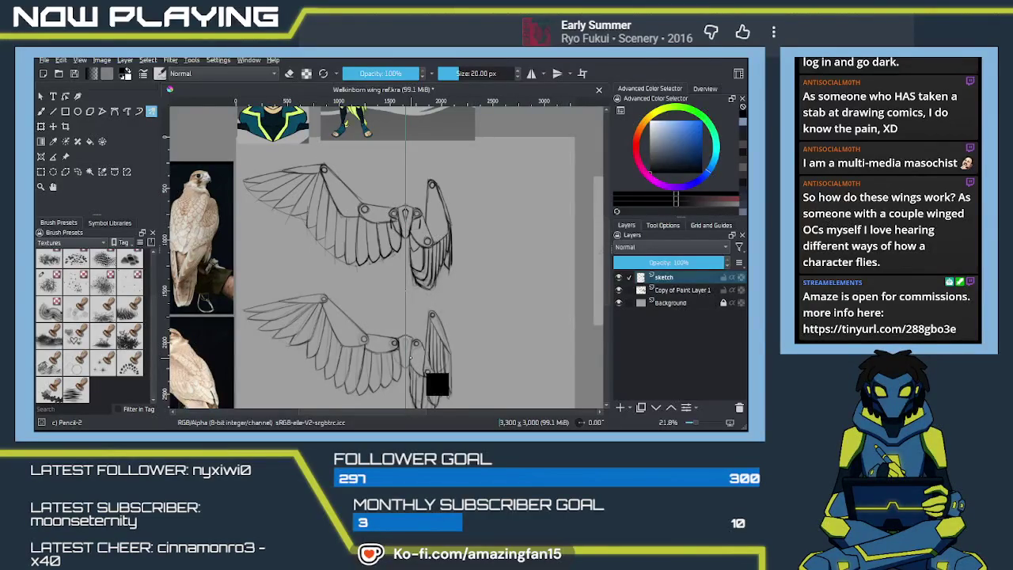
{"action": "left_click_drag", "start_coordinate": [421, 366], "coordinate": [406, 301]}
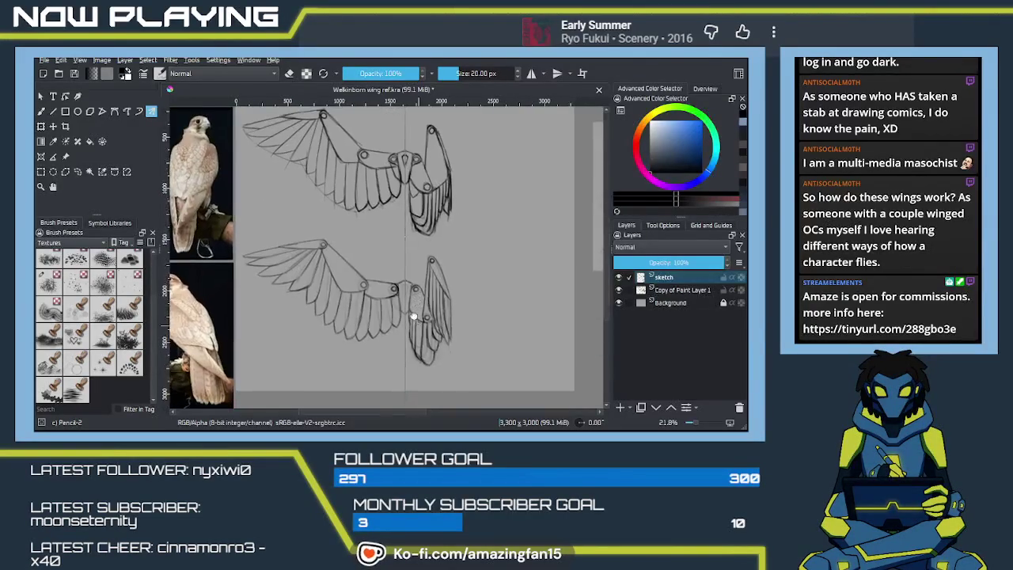
{"action": "scroll", "coordinate": [406, 300], "scroll_direction": "up", "scroll_amount": 3}
{"action": "scroll", "coordinate": [406, 300], "scroll_direction": "down", "scroll_amount": 3}
{"action": "scroll", "coordinate": [387, 258], "scroll_direction": "up", "scroll_amount": 3}
{"action": "scroll", "coordinate": [387, 258], "scroll_direction": "up", "scroll_amount": 3}
{"action": "left_click_drag", "start_coordinate": [419, 339], "coordinate": [408, 283]}
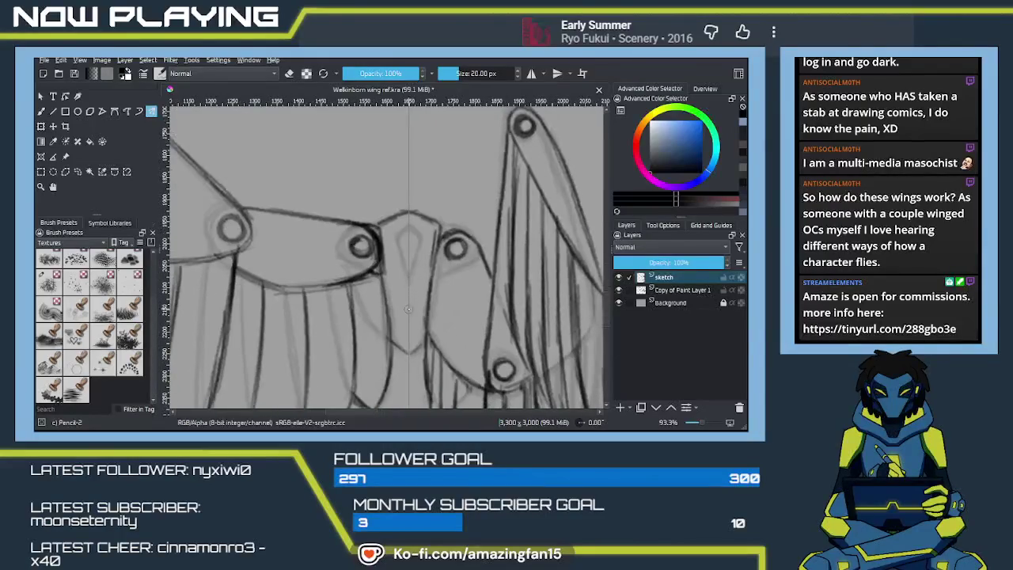
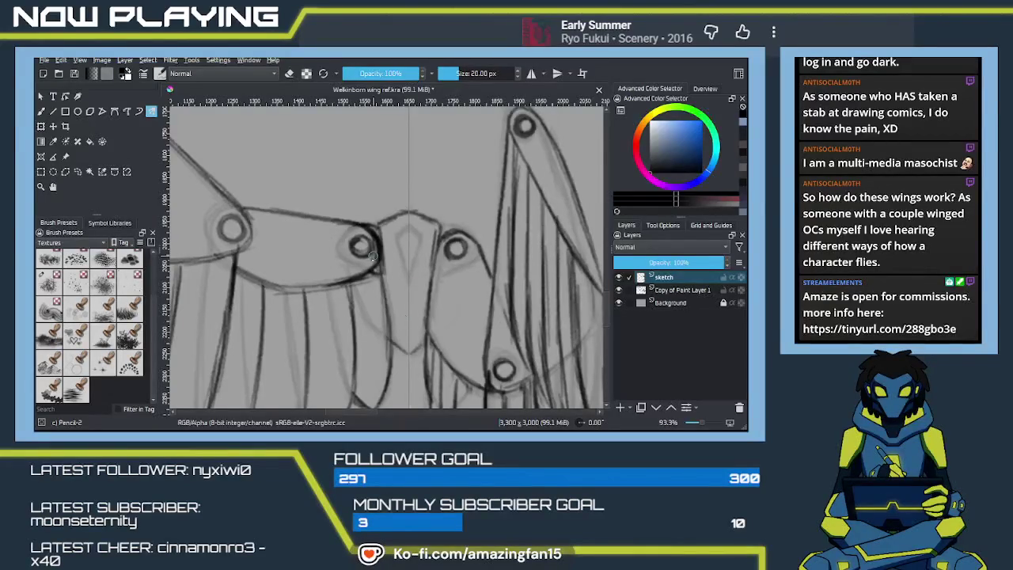
Pan and zoom around the canvas to inspect the falcon photo and the masked face.
{"action": "scroll", "coordinate": [381, 311], "scroll_direction": "down", "scroll_amount": 2}
{"action": "scroll", "coordinate": [381, 311], "scroll_direction": "down", "scroll_amount": 2}
{"action": "scroll", "coordinate": [381, 311], "scroll_direction": "down", "scroll_amount": 2}
{"action": "mouse_move", "coordinate": [441, 266]}
{"action": "left_mouse_down"}
{"action": "mouse_move", "coordinate": [458, 264]}
{"action": "mouse_move", "coordinate": [455, 395]}
{"action": "mouse_move", "coordinate": [403, 322]}
{"action": "left_mouse_up"}
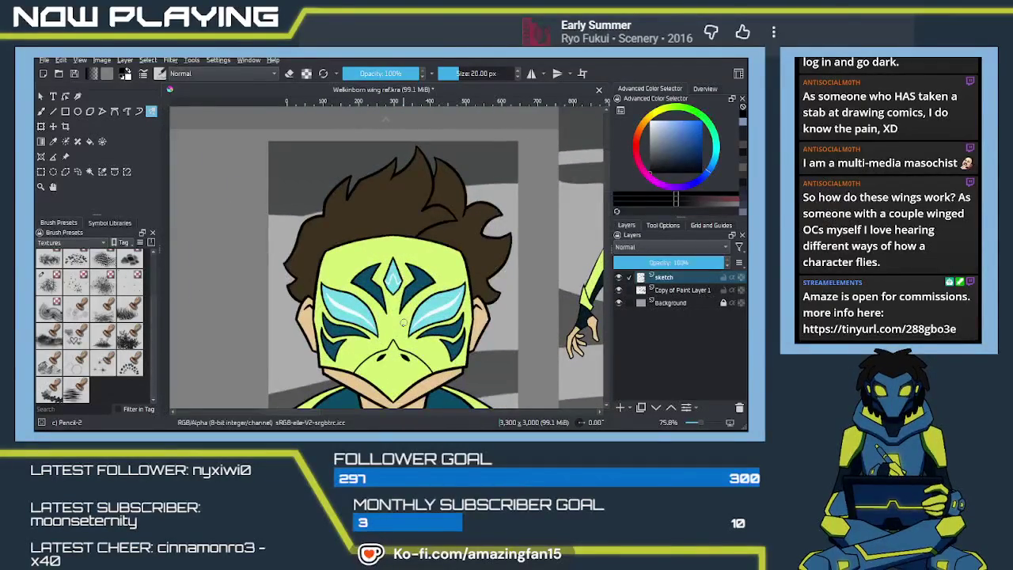
{"action": "left_click_drag", "start_coordinate": [403, 322], "coordinate": [345, 299]}
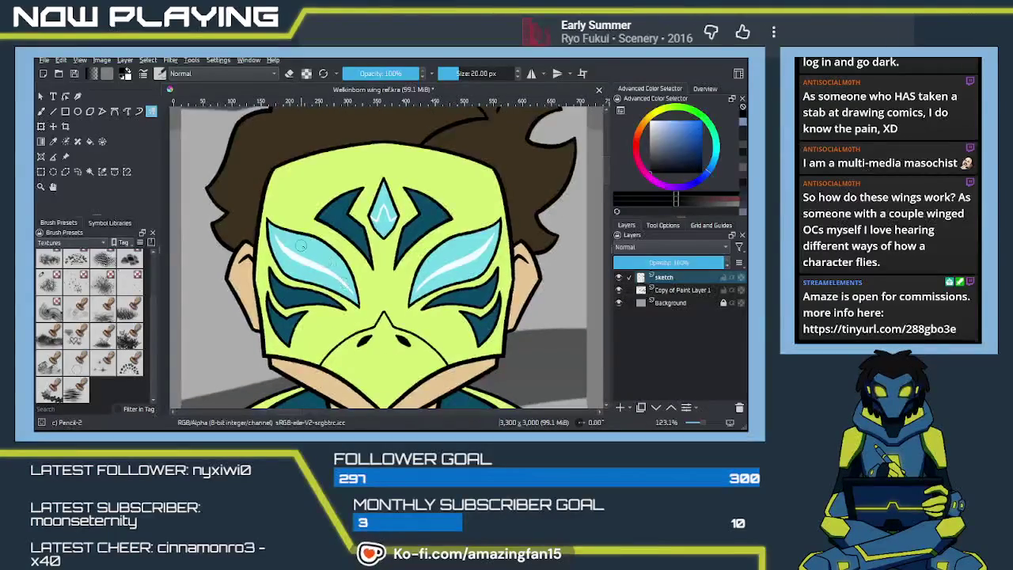
{"action": "left_click_drag", "start_coordinate": [405, 300], "coordinate": [383, 282]}
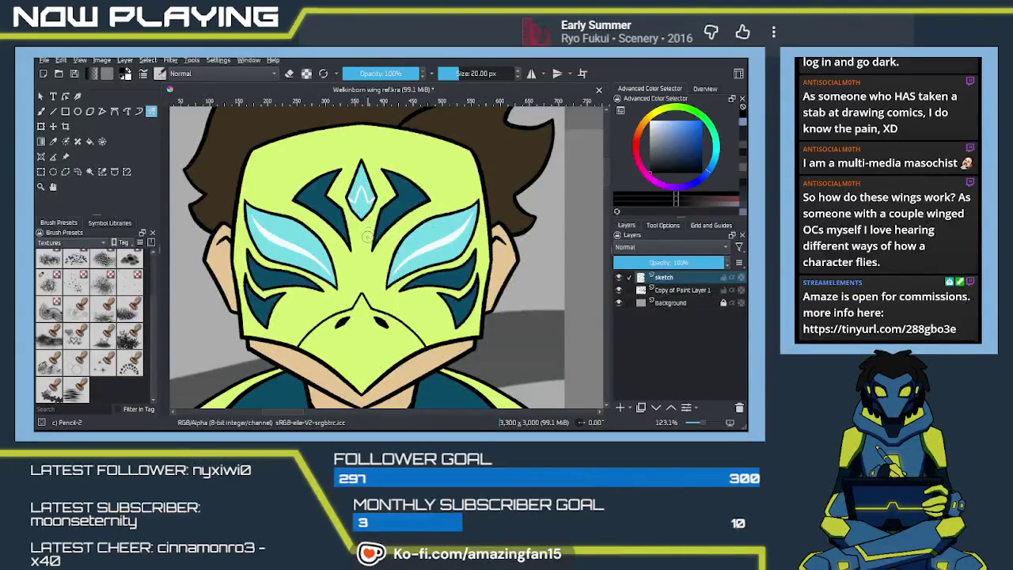
{"action": "scroll", "coordinate": [391, 303], "scroll_direction": "down", "scroll_amount": 1}
{"action": "scroll", "coordinate": [395, 308], "scroll_direction": "down", "scroll_amount": 1}
{"action": "scroll", "coordinate": [400, 314], "scroll_direction": "down", "scroll_amount": 1}
{"action": "scroll", "coordinate": [405, 322], "scroll_direction": "down", "scroll_amount": 1}
{"action": "scroll", "coordinate": [406, 324], "scroll_direction": "up", "scroll_amount": 1}
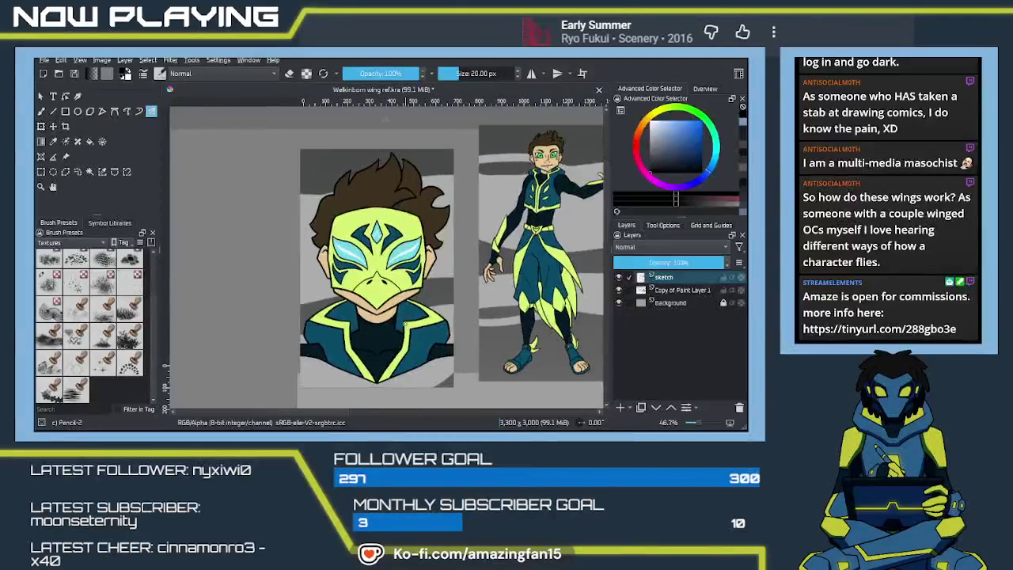
{"action": "scroll", "coordinate": [428, 317], "scroll_direction": "up", "scroll_amount": 1}
{"action": "scroll", "coordinate": [445, 311], "scroll_direction": "up", "scroll_amount": 1}
{"action": "scroll", "coordinate": [427, 312], "scroll_direction": "up", "scroll_amount": 1}
{"action": "scroll", "coordinate": [388, 317], "scroll_direction": "down", "scroll_amount": 1}
{"action": "scroll", "coordinate": [379, 320], "scroll_direction": "down", "scroll_amount": 1}
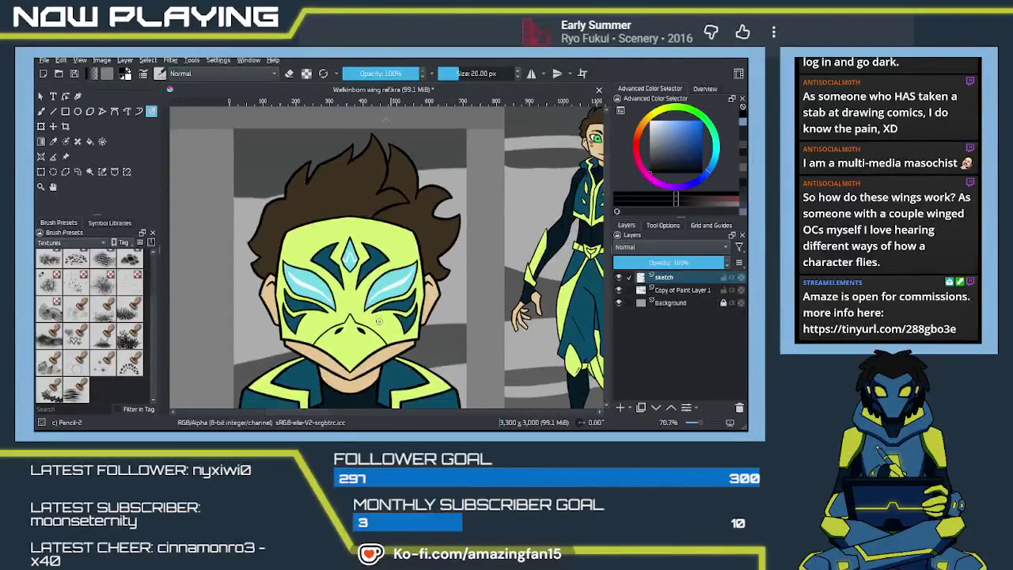
{"action": "scroll", "coordinate": [378, 321], "scroll_direction": "down", "scroll_amount": 1}
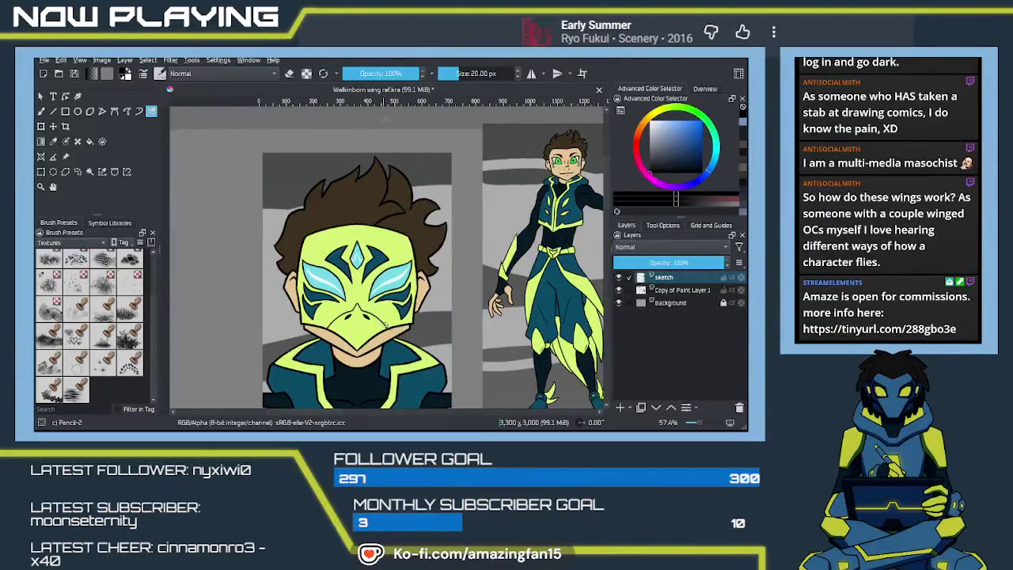
{"action": "scroll", "coordinate": [392, 324], "scroll_direction": "down", "scroll_amount": 1}
{"action": "scroll", "coordinate": [392, 305], "scroll_direction": "down", "scroll_amount": 1}
{"action": "scroll", "coordinate": [391, 281], "scroll_direction": "down", "scroll_amount": 1}
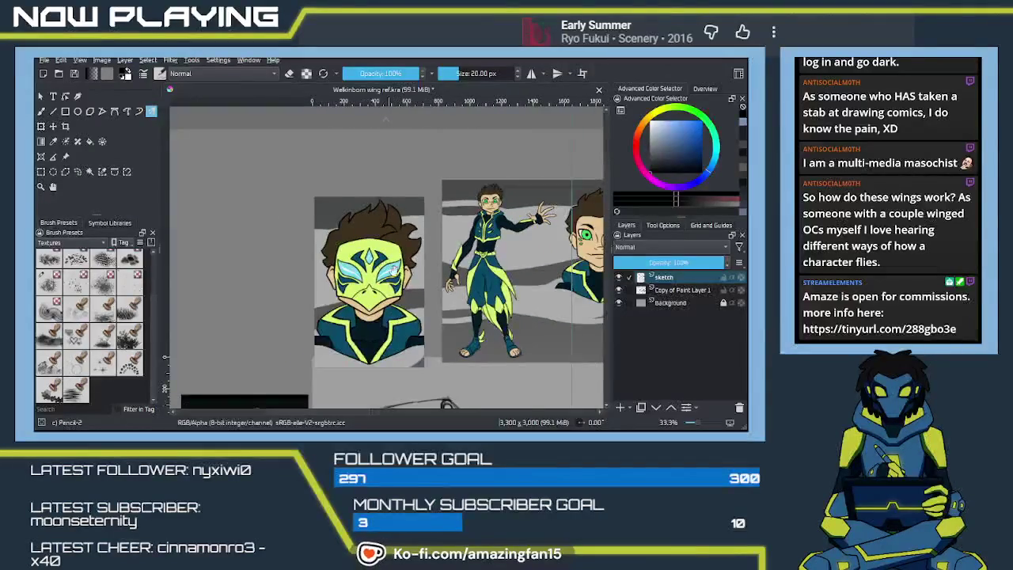
{"action": "scroll", "coordinate": [390, 265], "scroll_direction": "down", "scroll_amount": 1}
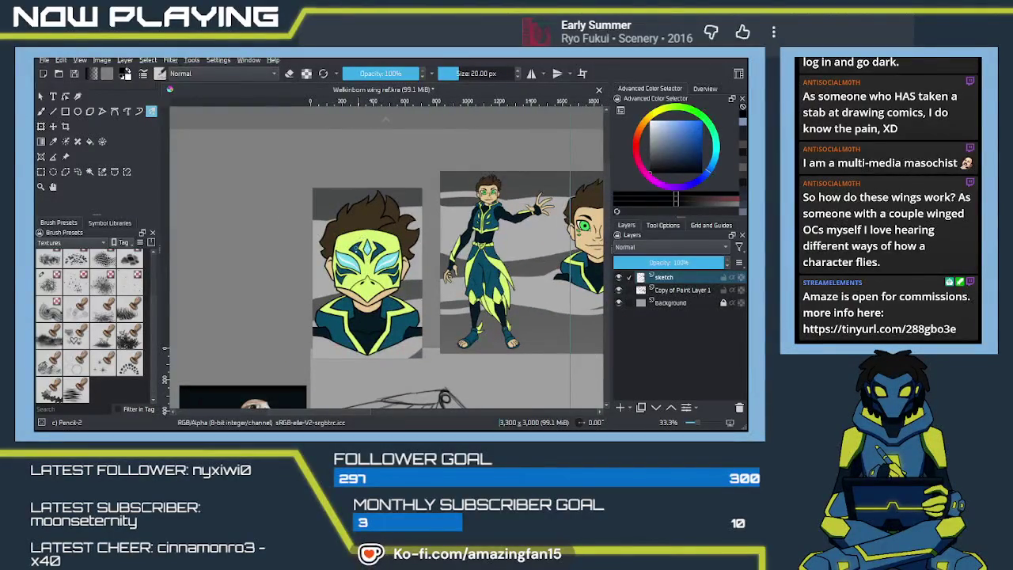
Navigate over the wing sketch's joints, then over the character references and winged figure.
{"action": "left_click_drag", "start_coordinate": [424, 279], "coordinate": [410, 305]}
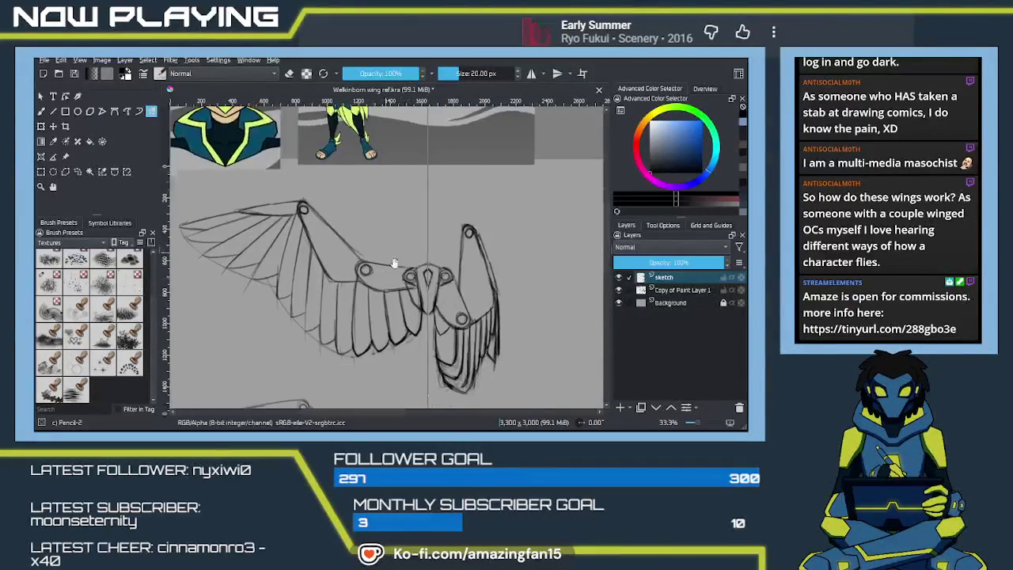
{"action": "scroll", "coordinate": [409, 304], "scroll_direction": "up", "scroll_amount": 1}
{"action": "scroll", "coordinate": [417, 312], "scroll_direction": "up", "scroll_amount": 1}
{"action": "scroll", "coordinate": [426, 321], "scroll_direction": "up", "scroll_amount": 1}
{"action": "scroll", "coordinate": [428, 320], "scroll_direction": "up", "scroll_amount": 4}
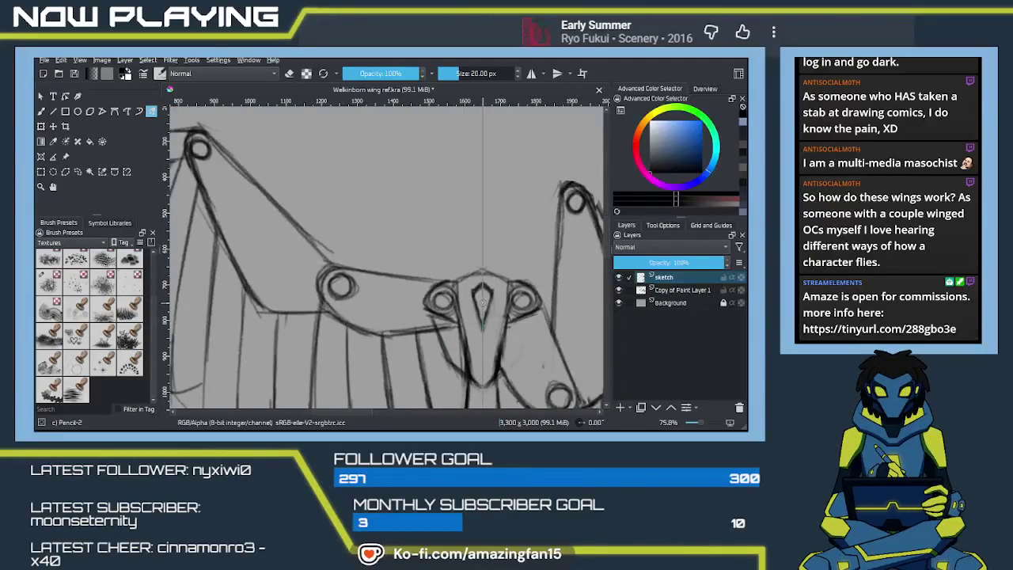
{"action": "left_click_drag", "start_coordinate": [481, 317], "coordinate": [506, 320]}
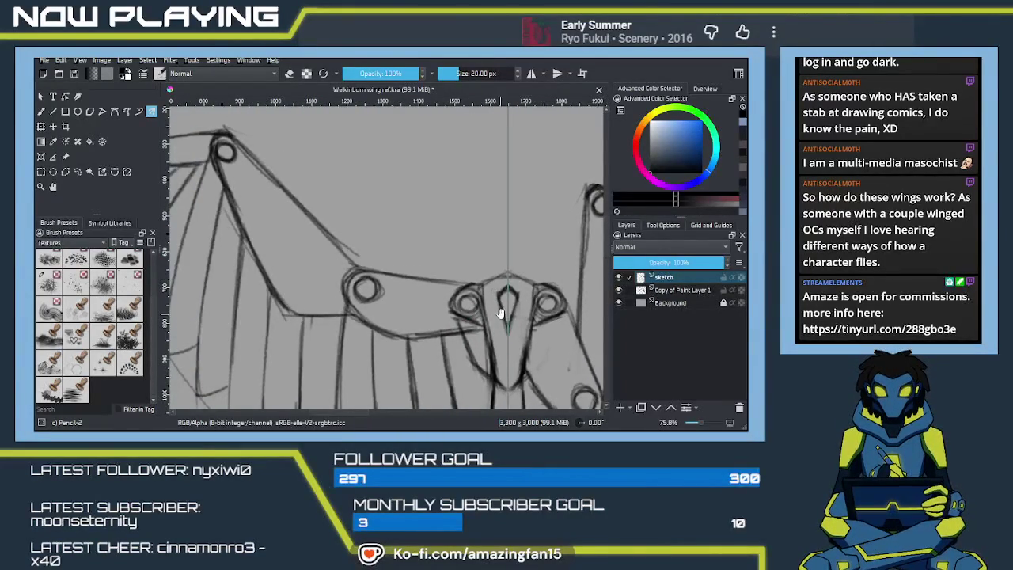
{"action": "left_click_drag", "start_coordinate": [503, 303], "coordinate": [506, 298]}
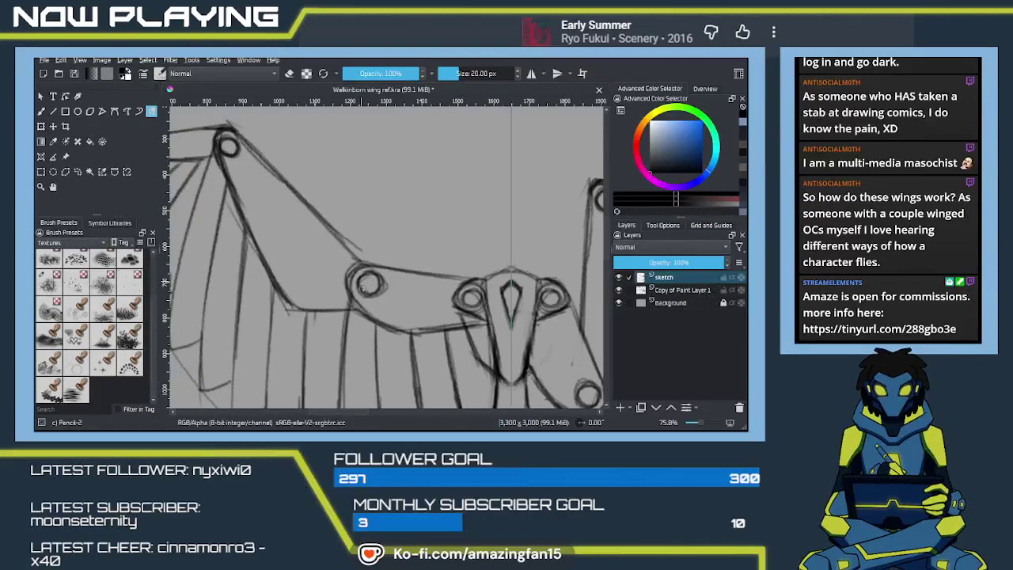
{"action": "left_click_drag", "start_coordinate": [370, 285], "coordinate": [405, 305]}
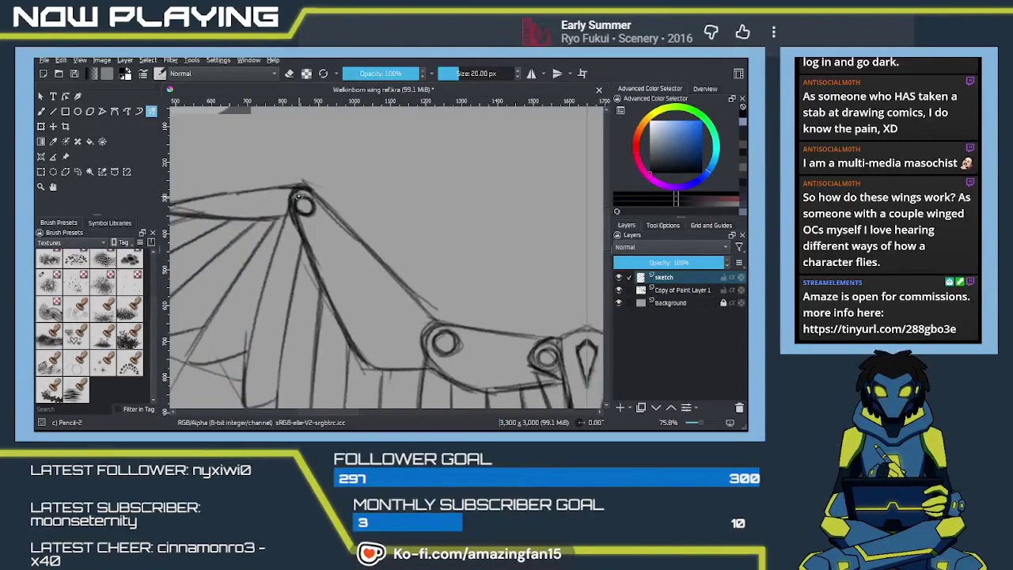
{"action": "left_click_drag", "start_coordinate": [499, 331], "coordinate": [436, 295]}
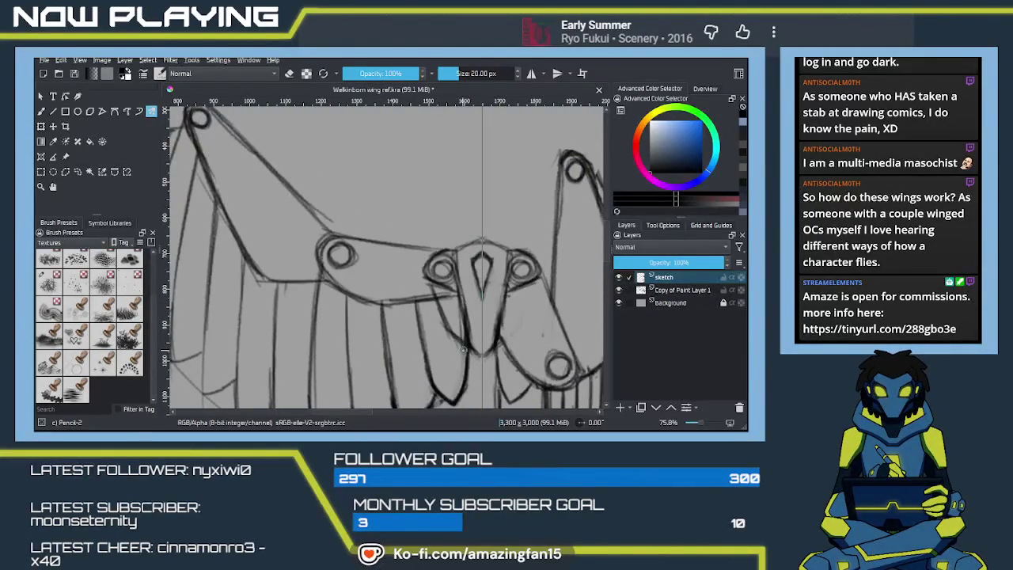
{"action": "scroll", "coordinate": [463, 349], "scroll_direction": "down", "scroll_amount": 4}
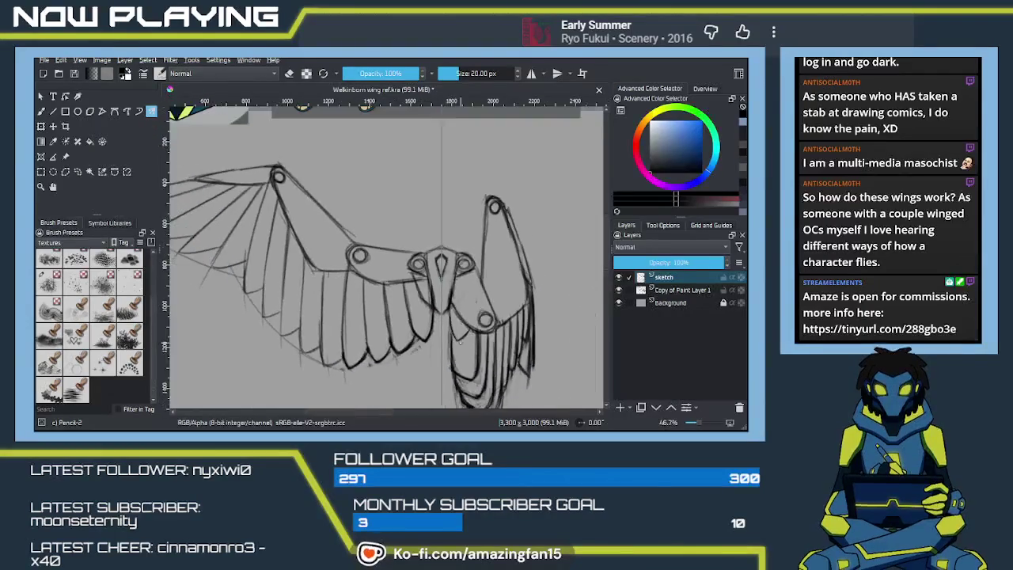
{"action": "scroll", "coordinate": [459, 342], "scroll_direction": "down", "scroll_amount": 1}
{"action": "scroll", "coordinate": [458, 345], "scroll_direction": "down", "scroll_amount": 1}
{"action": "scroll", "coordinate": [456, 348], "scroll_direction": "down", "scroll_amount": 1}
{"action": "scroll", "coordinate": [454, 349], "scroll_direction": "down", "scroll_amount": 1}
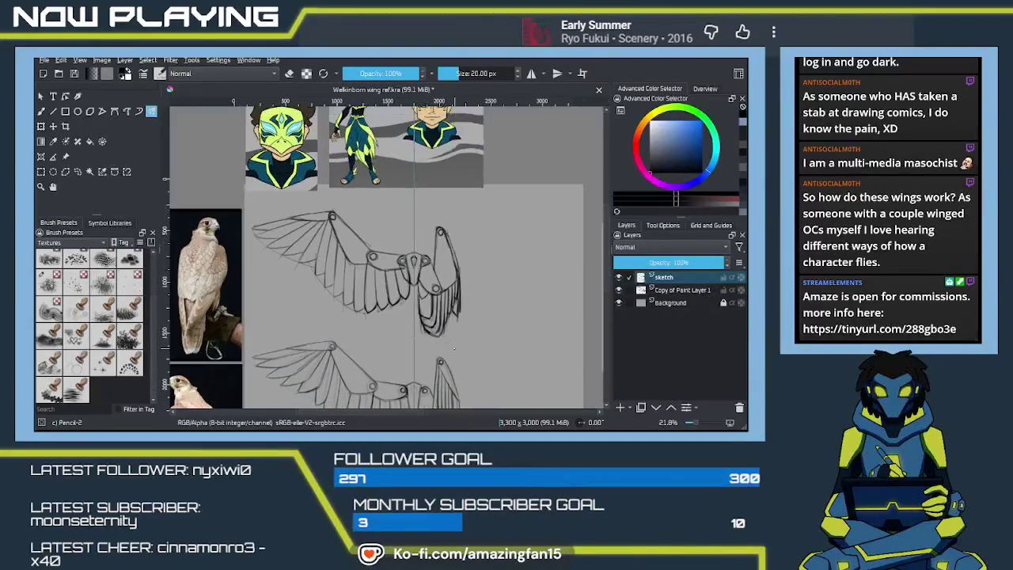
{"action": "left_click_drag", "start_coordinate": [454, 348], "coordinate": [455, 316]}
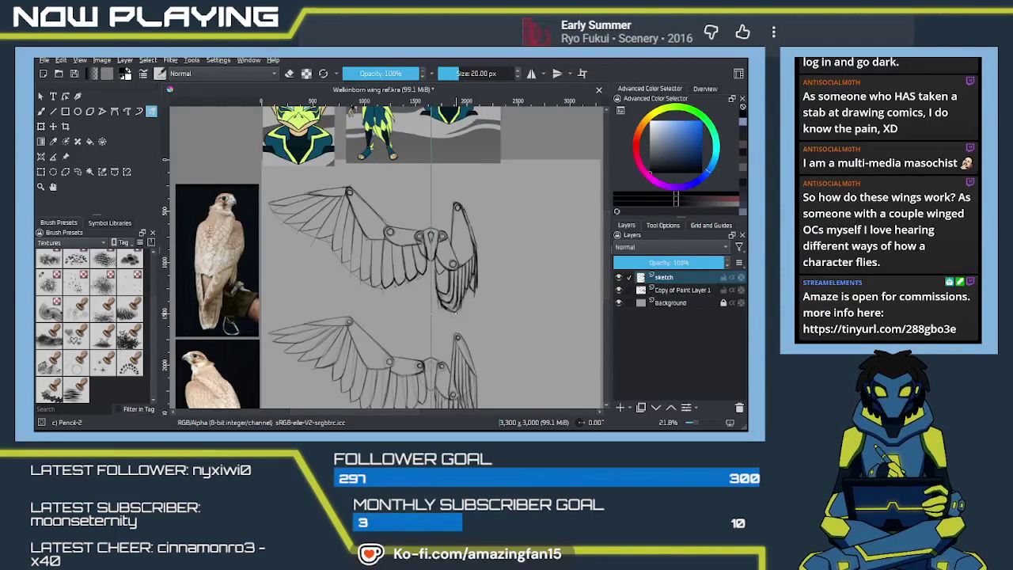
{"action": "left_click_drag", "start_coordinate": [425, 214], "coordinate": [410, 286]}
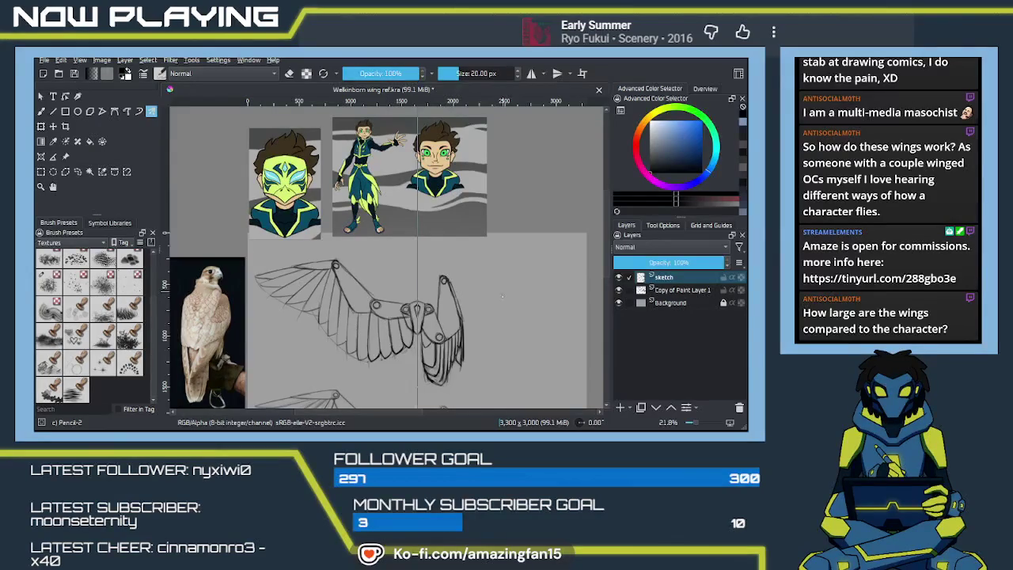
{"action": "mouse_move", "coordinate": [502, 290]}
{"action": "left_mouse_down"}
{"action": "mouse_move", "coordinate": [467, 303]}
{"action": "mouse_move", "coordinate": [441, 332]}
{"action": "left_mouse_up"}
Use the Move tool to shift the character turnaround reference down and to the right.
{"action": "scroll", "coordinate": [441, 332], "scroll_direction": "up", "scroll_amount": 5}
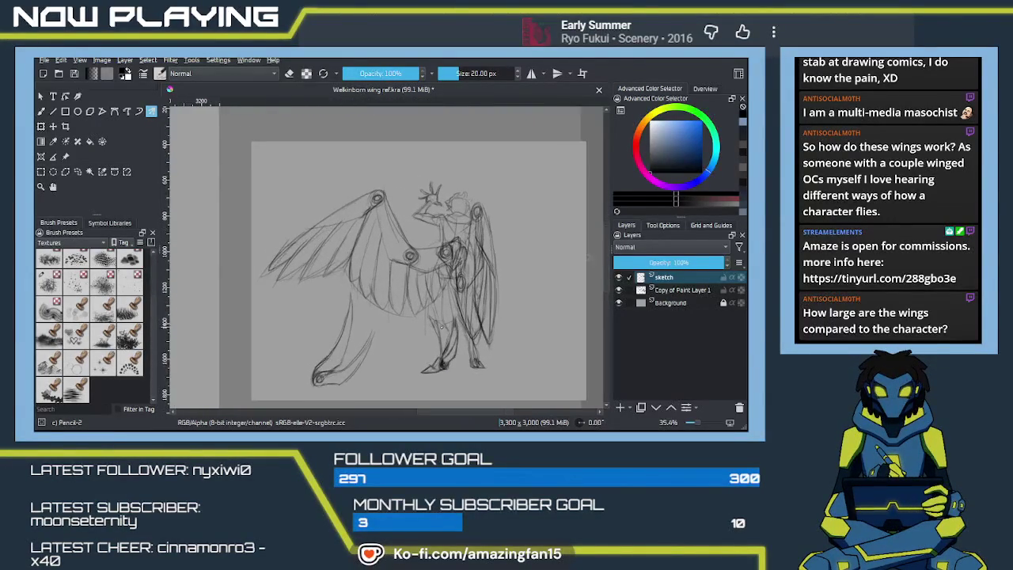
{"action": "scroll", "coordinate": [442, 321], "scroll_direction": "up", "scroll_amount": 1}
{"action": "scroll", "coordinate": [442, 313], "scroll_direction": "up", "scroll_amount": 1}
{"action": "scroll", "coordinate": [443, 309], "scroll_direction": "up", "scroll_amount": 1}
{"action": "scroll", "coordinate": [443, 304], "scroll_direction": "up", "scroll_amount": 1}
{"action": "left_click_drag", "start_coordinate": [443, 305], "coordinate": [418, 297]}
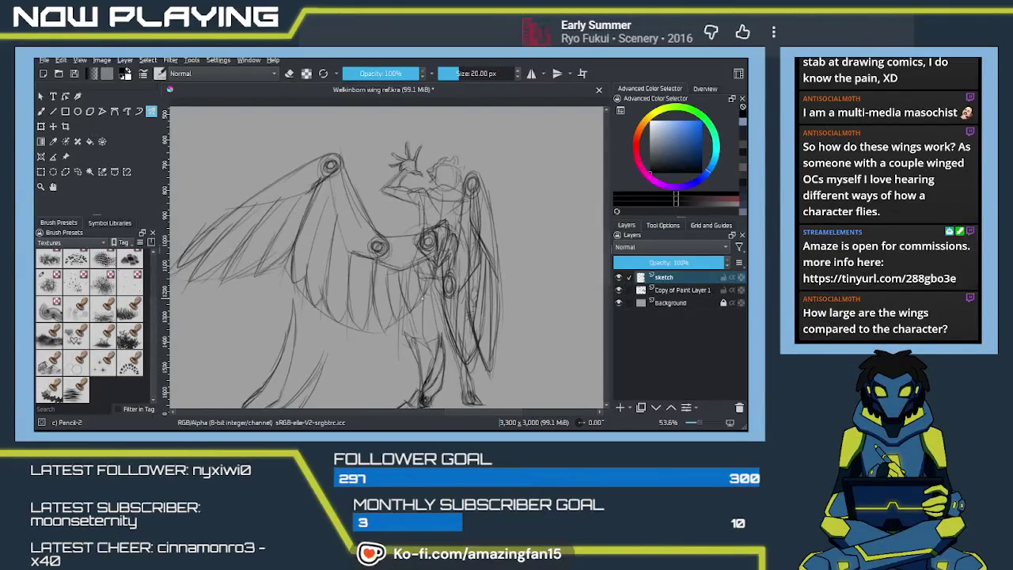
{"action": "scroll", "coordinate": [423, 299], "scroll_direction": "down", "scroll_amount": 5}
{"action": "left_click_drag", "start_coordinate": [423, 299], "coordinate": [615, 379]}
{"action": "left_click", "coordinate": [67, 156]}
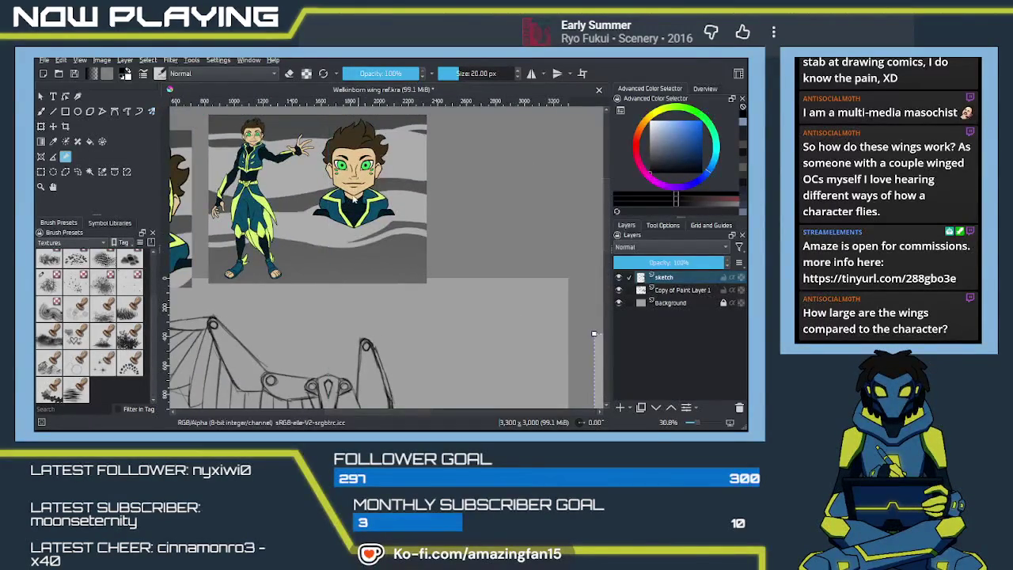
{"action": "mouse_move", "coordinate": [394, 251]}
{"action": "left_mouse_down"}
{"action": "mouse_move", "coordinate": [436, 303]}
{"action": "mouse_move", "coordinate": [217, 293]}
{"action": "mouse_move", "coordinate": [446, 159]}
{"action": "mouse_move", "coordinate": [432, 153]}
{"action": "left_mouse_up"}
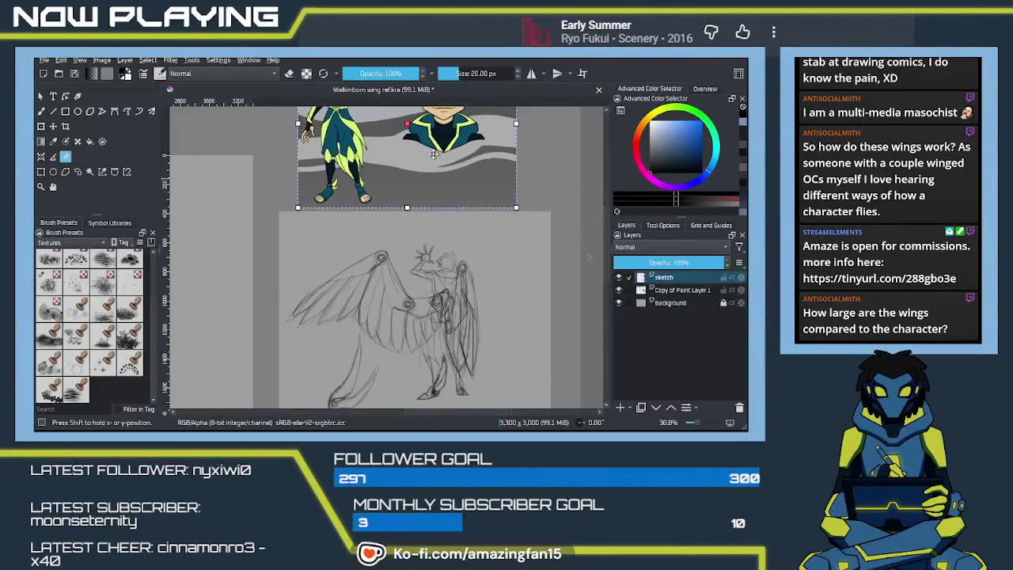
Switch back to the freehand brush with B.
{"action": "scroll", "coordinate": [451, 227], "scroll_direction": "down", "scroll_amount": 2}
{"action": "key", "text": "b"}
{"action": "scroll", "coordinate": [438, 278], "scroll_direction": "up", "scroll_amount": 3}
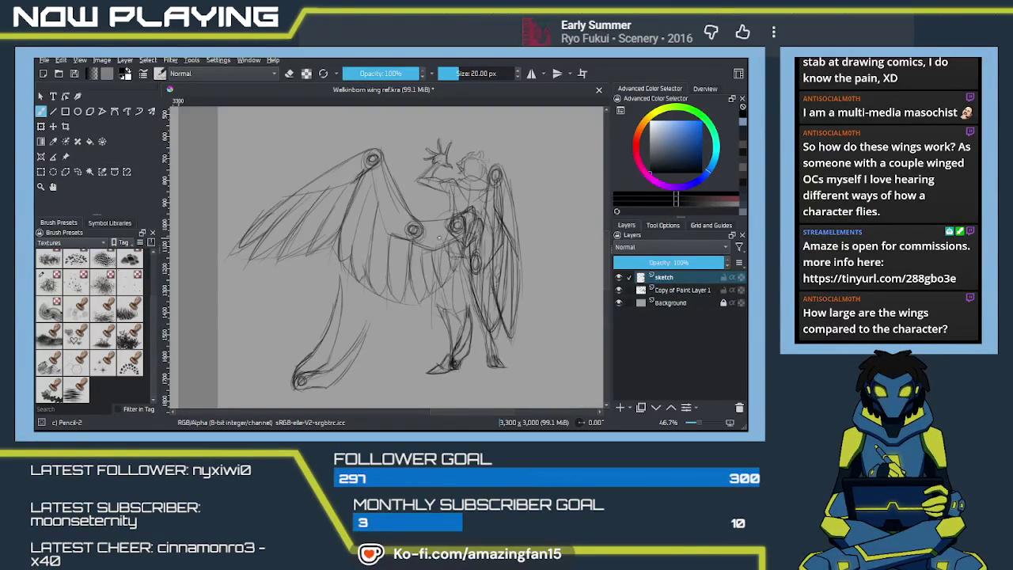
Switch to the Multibrush in vertical mirror mode with Q and zoom in on the second wing's joint.
{"action": "scroll", "coordinate": [439, 237], "scroll_direction": "down", "scroll_amount": 2}
{"action": "scroll", "coordinate": [439, 237], "scroll_direction": "down", "scroll_amount": 2}
{"action": "scroll", "coordinate": [439, 238], "scroll_direction": "down", "scroll_amount": 2}
{"action": "mouse_move", "coordinate": [364, 291]}
{"action": "left_mouse_down"}
{"action": "mouse_move", "coordinate": [495, 291]}
{"action": "mouse_move", "coordinate": [408, 343]}
{"action": "mouse_move", "coordinate": [366, 241]}
{"action": "left_mouse_up"}
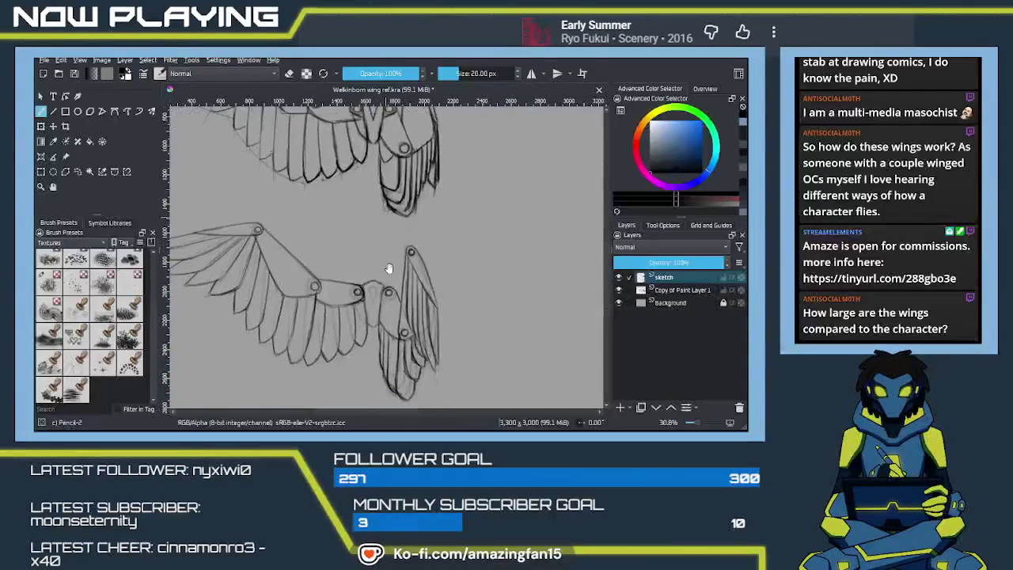
{"action": "key", "text": "q"}
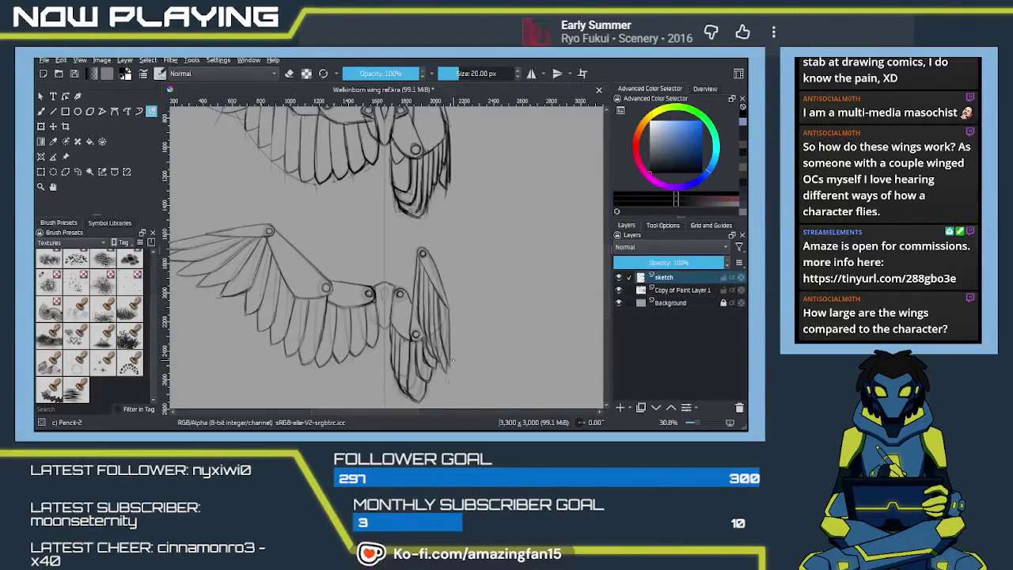
{"action": "scroll", "coordinate": [465, 318], "scroll_direction": "up", "scroll_amount": 2}
{"action": "scroll", "coordinate": [459, 324], "scroll_direction": "up", "scroll_amount": 2}
{"action": "scroll", "coordinate": [451, 332], "scroll_direction": "up", "scroll_amount": 2}
{"action": "scroll", "coordinate": [439, 342], "scroll_direction": "up", "scroll_amount": 2}
{"action": "scroll", "coordinate": [435, 346], "scroll_direction": "up", "scroll_amount": 1}
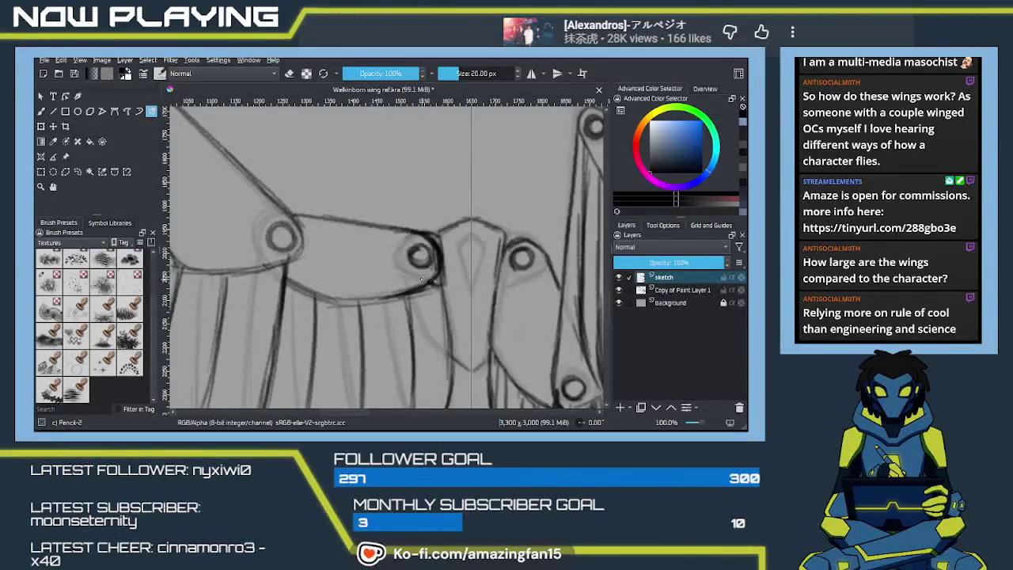
Draw the box's mirrored vertical sides and curved bottom edge below the wing joints, undoing bad strokes.
{"action": "left_click_drag", "start_coordinate": [412, 280], "coordinate": [530, 280]}
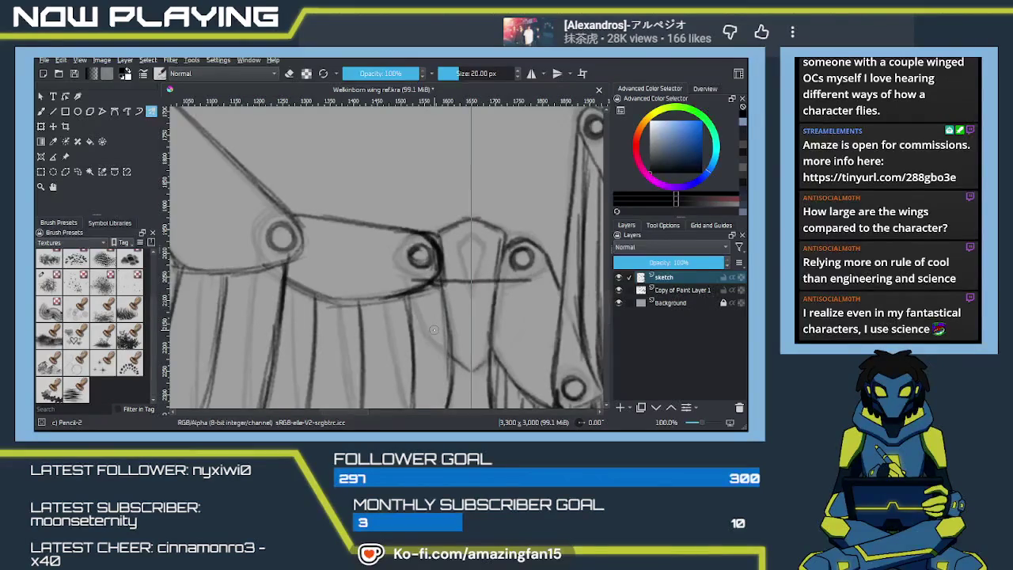
{"action": "key", "text": "ctrl+z"}
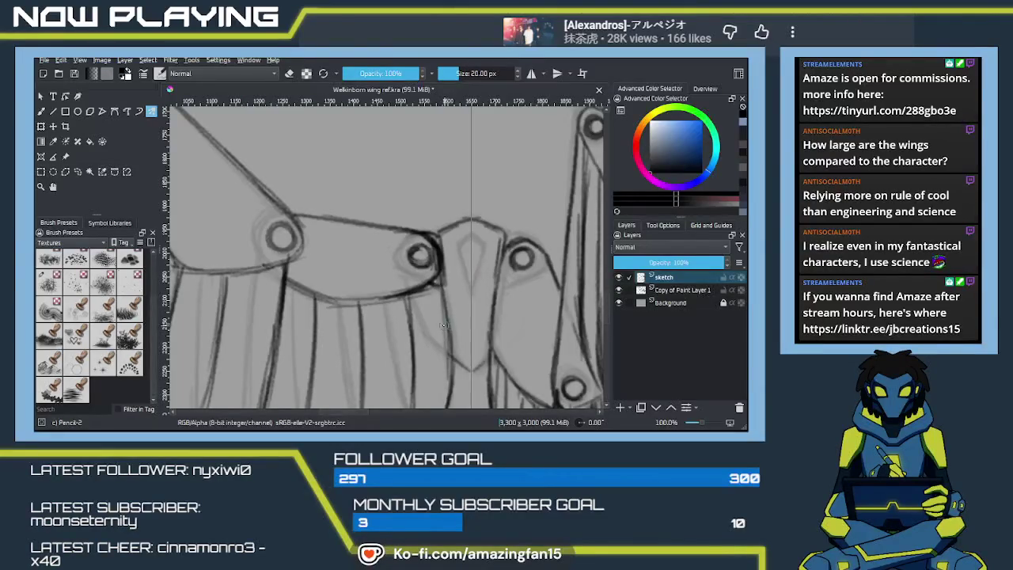
{"action": "left_click_drag", "start_coordinate": [417, 275], "coordinate": [416, 326]}
{"action": "key", "text": "ctrl+z"}
{"action": "mouse_move", "coordinate": [413, 275]}
{"action": "left_mouse_down"}
{"action": "mouse_move", "coordinate": [468, 287]}
{"action": "mouse_move", "coordinate": [419, 317]}
{"action": "left_mouse_up"}
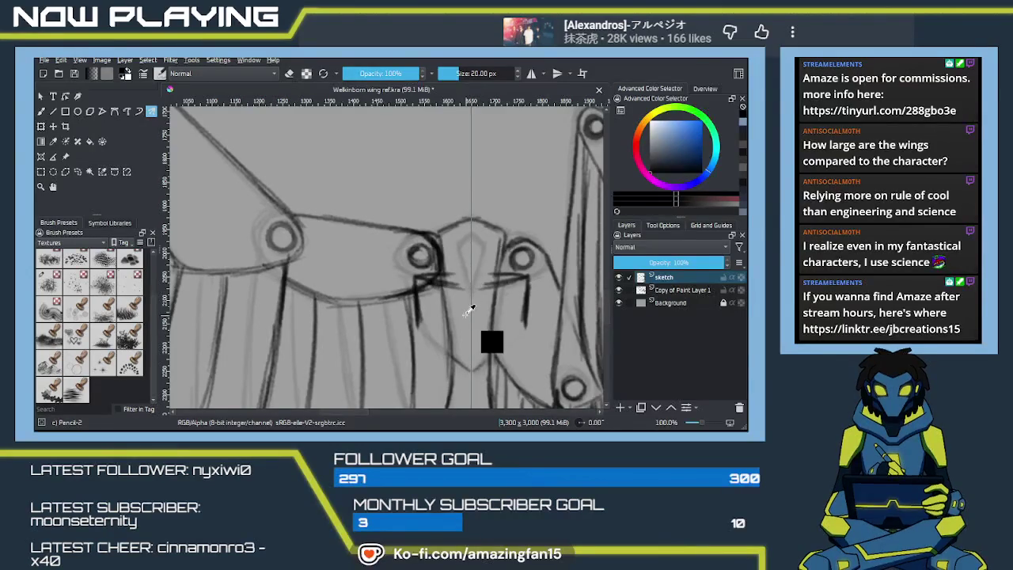
{"action": "left_click_drag", "start_coordinate": [506, 280], "coordinate": [439, 284]}
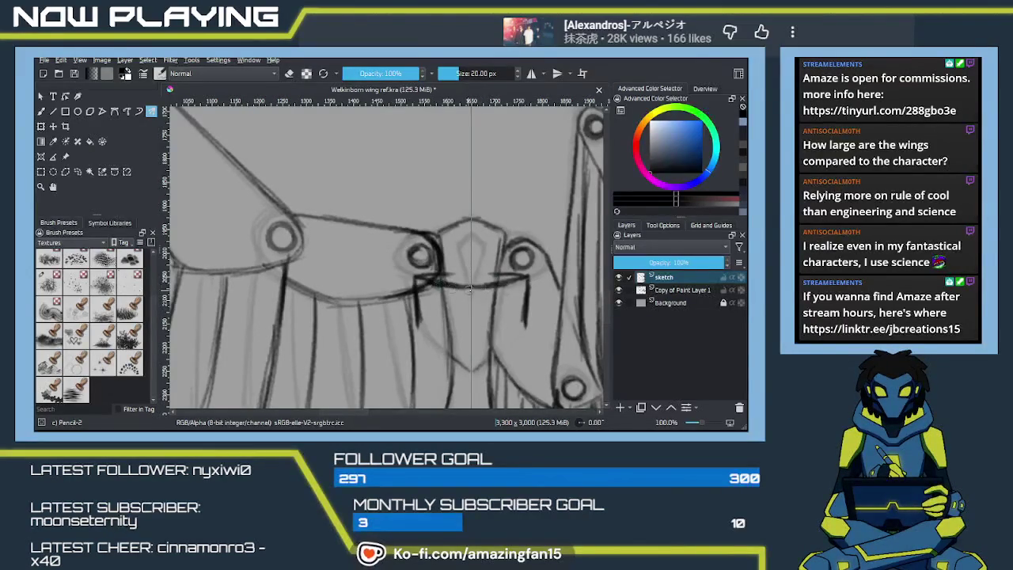
{"action": "mouse_move", "coordinate": [507, 273]}
{"action": "left_mouse_down"}
{"action": "mouse_move", "coordinate": [436, 275]}
{"action": "mouse_move", "coordinate": [511, 274]}
{"action": "left_mouse_up"}
{"action": "key", "text": "ctrl+z"}
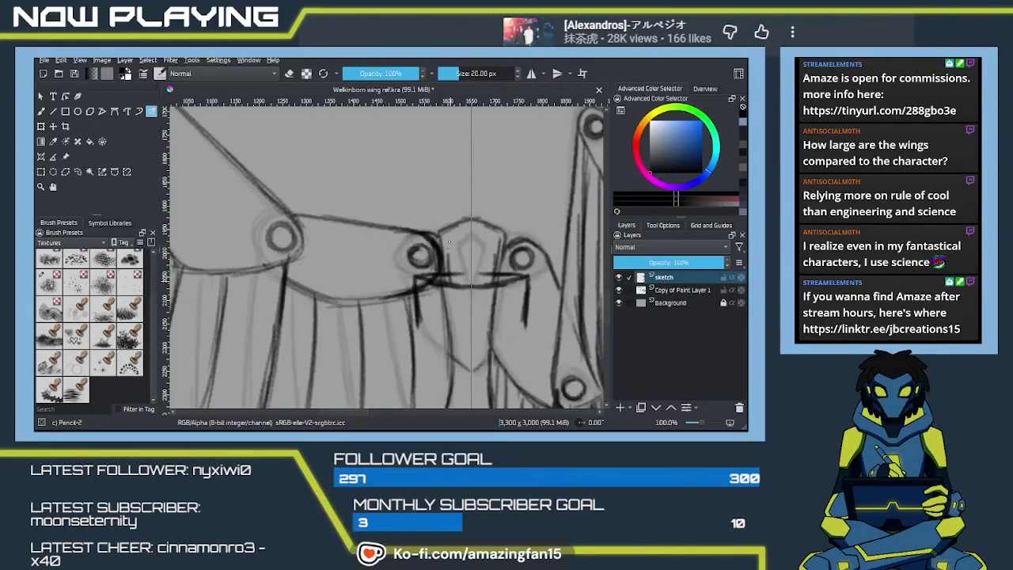
{"action": "mouse_move", "coordinate": [448, 245]}
{"action": "left_mouse_down"}
{"action": "mouse_move", "coordinate": [451, 278]}
{"action": "mouse_move", "coordinate": [472, 236]}
{"action": "left_mouse_up"}
{"action": "key", "text": "ctrl+z"}
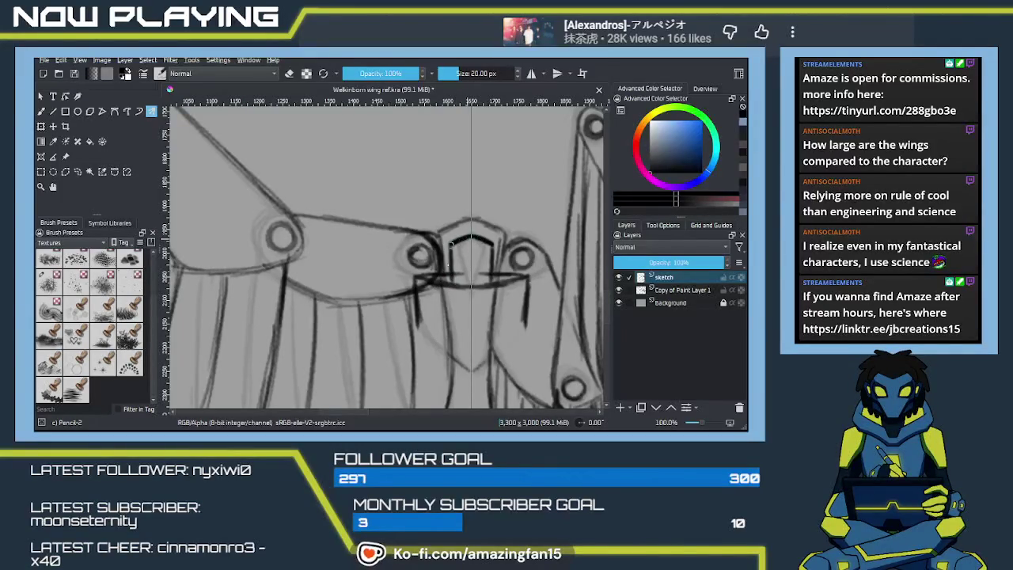
{"action": "left_click_drag", "start_coordinate": [417, 273], "coordinate": [418, 320]}
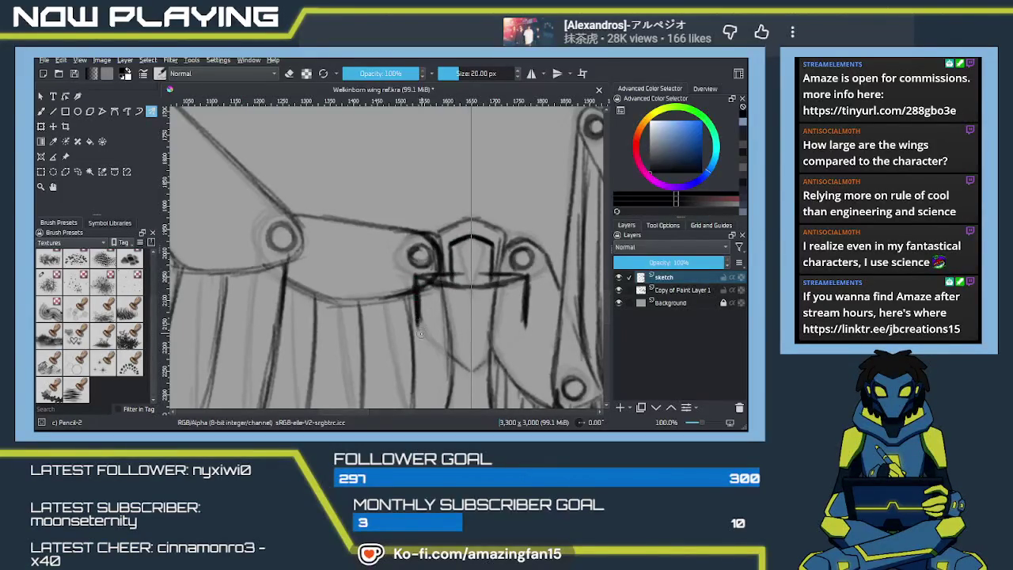
{"action": "left_click_drag", "start_coordinate": [418, 326], "coordinate": [482, 338]}
{"action": "key", "text": "ctrl+z"}
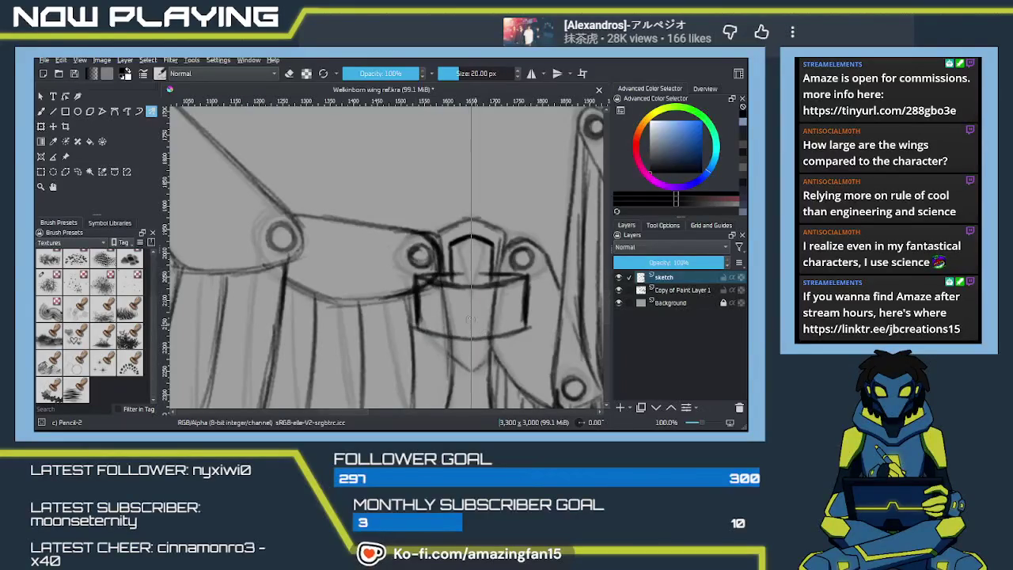
{"action": "left_click_drag", "start_coordinate": [431, 279], "coordinate": [477, 286]}
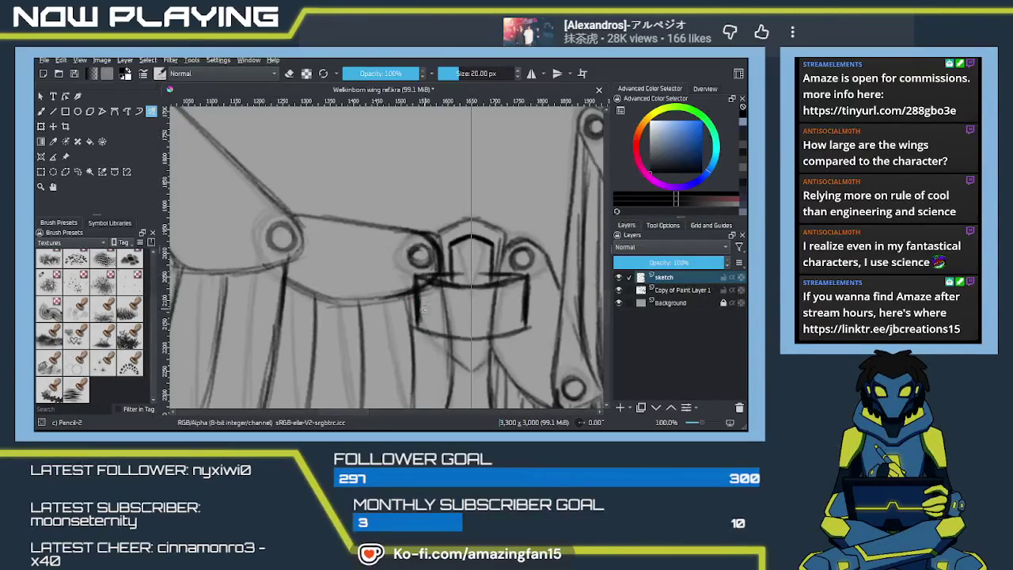
Erase stray lines at the box sides and leftover marks inside the box.
{"action": "key", "text": "e"}
{"action": "left_click_drag", "start_coordinate": [421, 315], "coordinate": [420, 298]}
{"action": "left_click_drag", "start_coordinate": [522, 319], "coordinate": [523, 285]}
{"action": "left_click_drag", "start_coordinate": [440, 297], "coordinate": [444, 317]}
{"action": "mouse_move", "coordinate": [492, 295]}
{"action": "left_mouse_down"}
{"action": "mouse_move", "coordinate": [494, 329]}
{"action": "mouse_move", "coordinate": [493, 299]}
{"action": "left_mouse_up"}
{"action": "left_click_drag", "start_coordinate": [431, 283], "coordinate": [443, 289]}
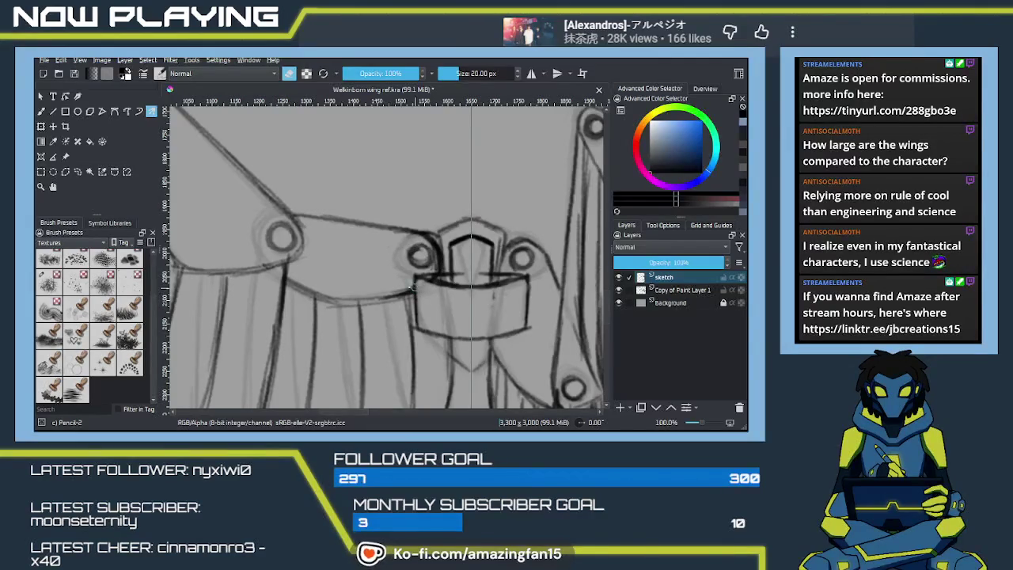
{"action": "key", "text": "e"}
Draw two horizontal lines across the box, discarding a third lower line.
{"action": "left_click_drag", "start_coordinate": [416, 296], "coordinate": [527, 296]}
{"action": "left_click_drag", "start_coordinate": [417, 299], "coordinate": [525, 299]}
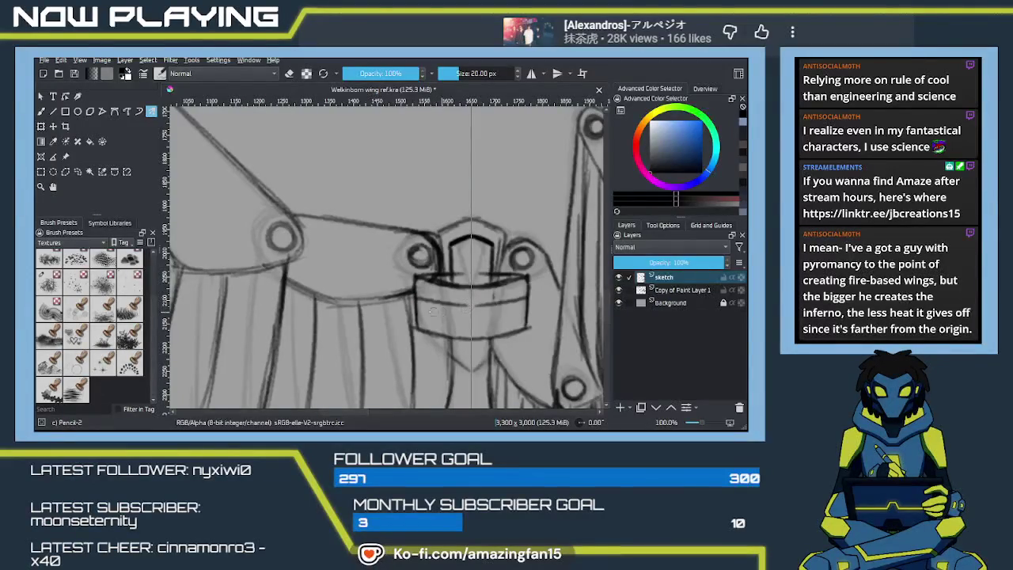
{"action": "left_click_drag", "start_coordinate": [416, 311], "coordinate": [526, 313]}
{"action": "key", "text": "ctrl+z"}
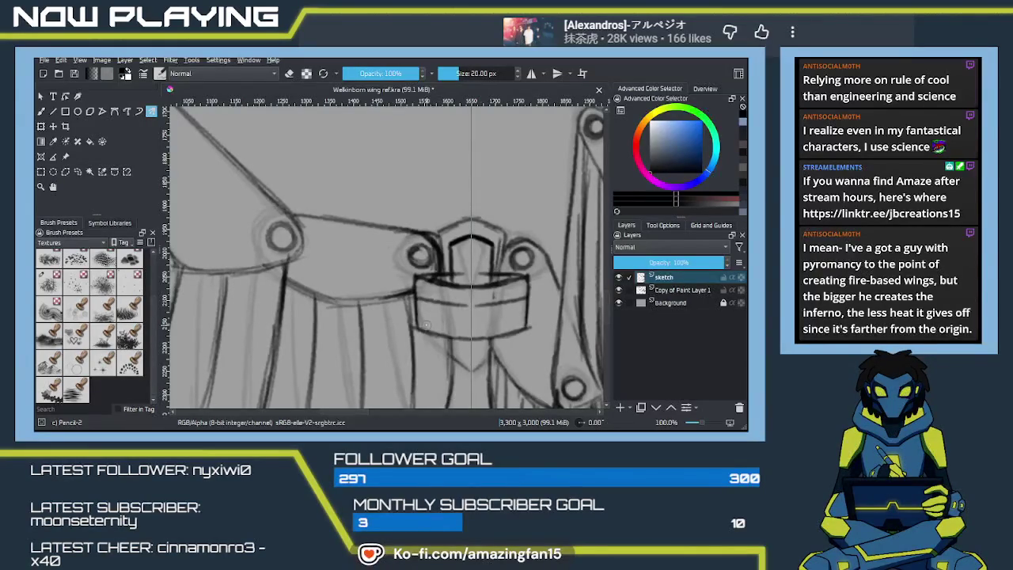
{"action": "scroll", "coordinate": [427, 325], "scroll_direction": "up", "scroll_amount": 3}
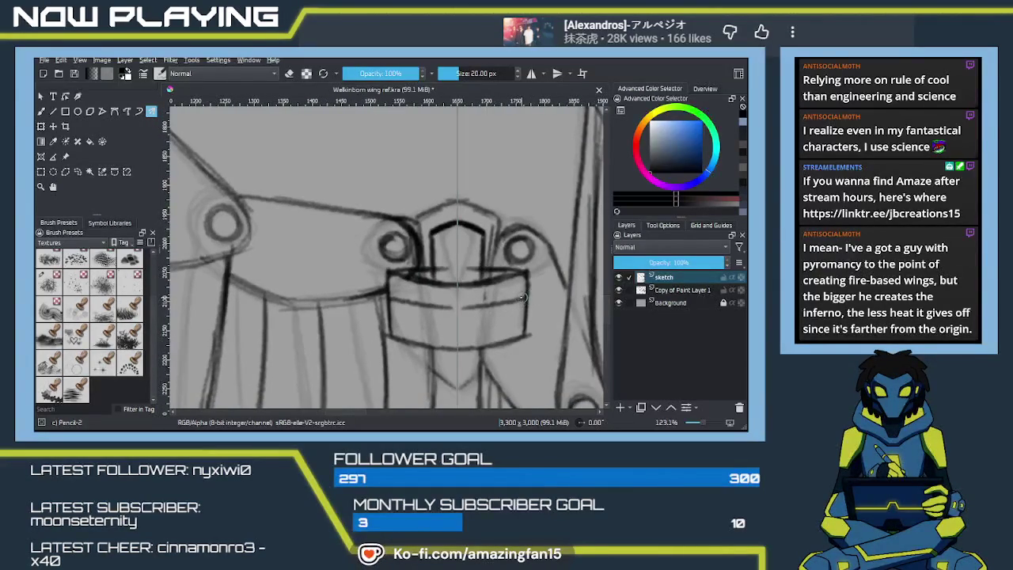
Add short side marks and a horizontal line across the box, then undo recent strokes.
{"action": "left_click_drag", "start_coordinate": [529, 296], "coordinate": [531, 311]}
{"action": "left_click_drag", "start_coordinate": [383, 296], "coordinate": [384, 310]}
{"action": "left_click_drag", "start_coordinate": [530, 298], "coordinate": [530, 316]}
{"action": "left_click_drag", "start_coordinate": [383, 310], "coordinate": [412, 317]}
{"action": "left_click_drag", "start_coordinate": [531, 309], "coordinate": [472, 320]}
{"action": "key", "text": "ctrl+z"}
{"action": "key", "text": "ctrl+shift+z"}
{"action": "key", "text": "ctrl+z"}
{"action": "key", "text": "ctrl+shift+z"}
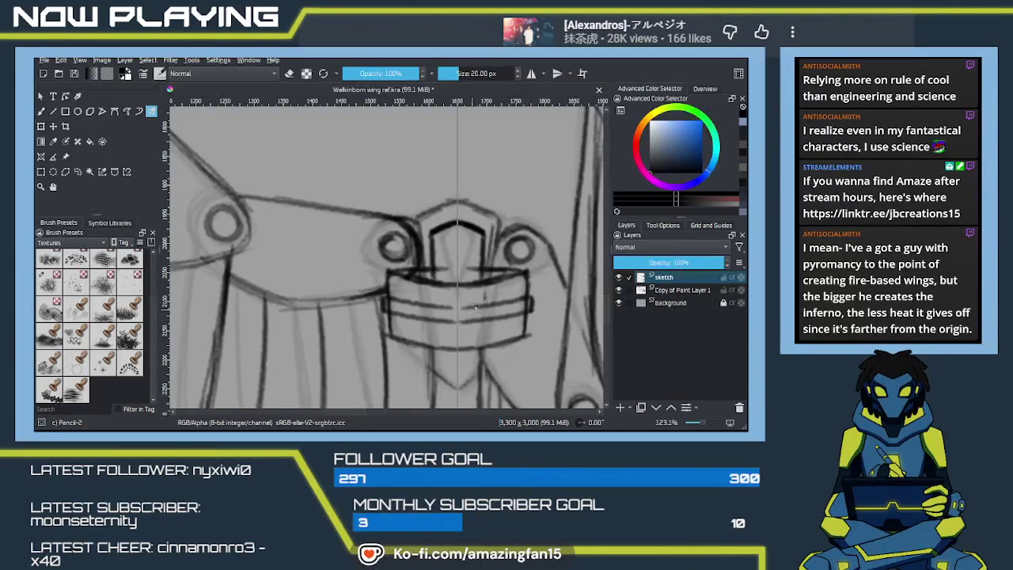
{"action": "key", "text": "e"}
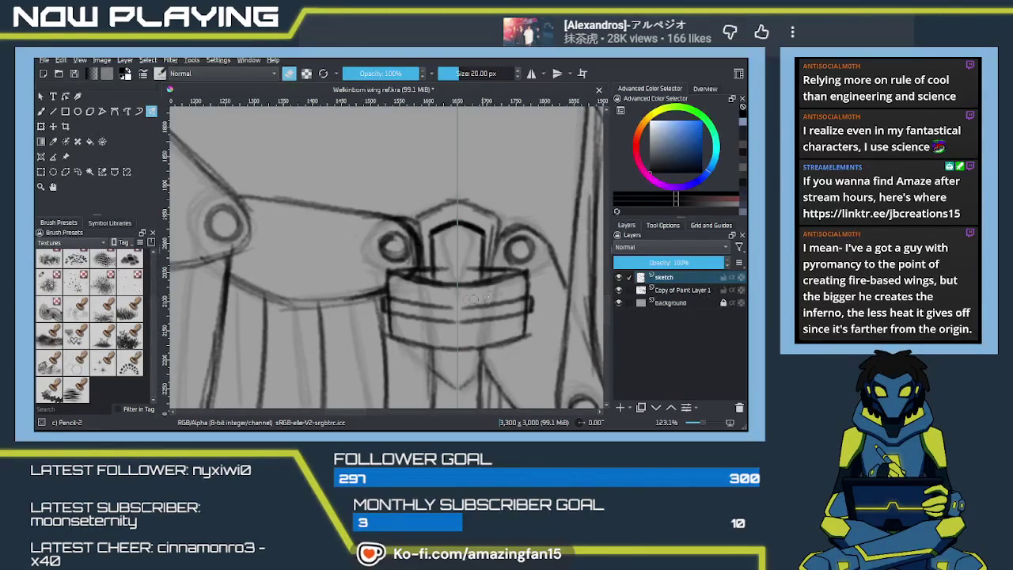
{"action": "key", "text": "e"}
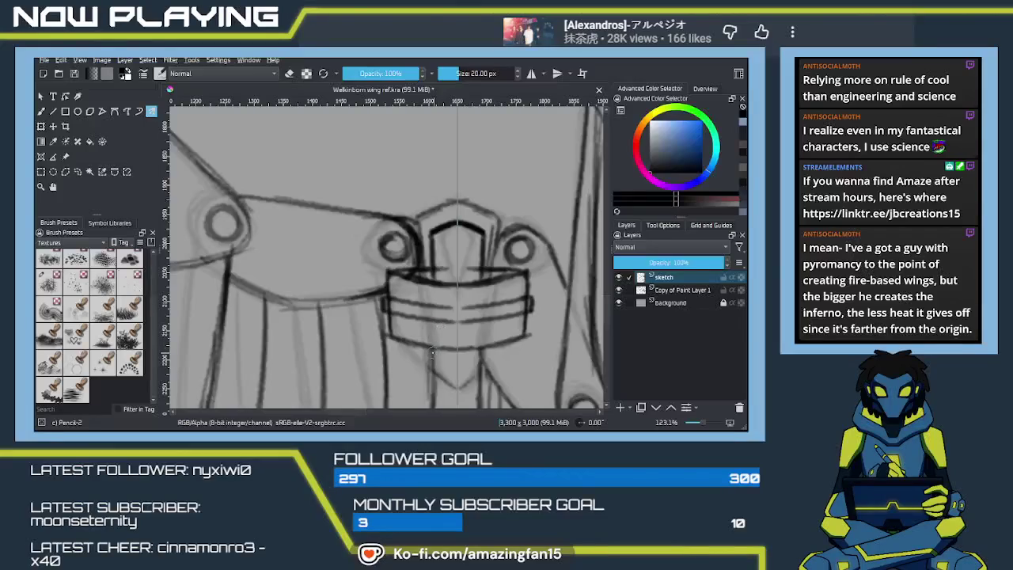
{"action": "key", "text": "ctrl+z"}
{"action": "key", "text": "ctrl+z"}
{"action": "key", "text": "ctrl+z"}
{"action": "key", "text": "ctrl+z"}
{"action": "key", "text": "ctrl+z"}
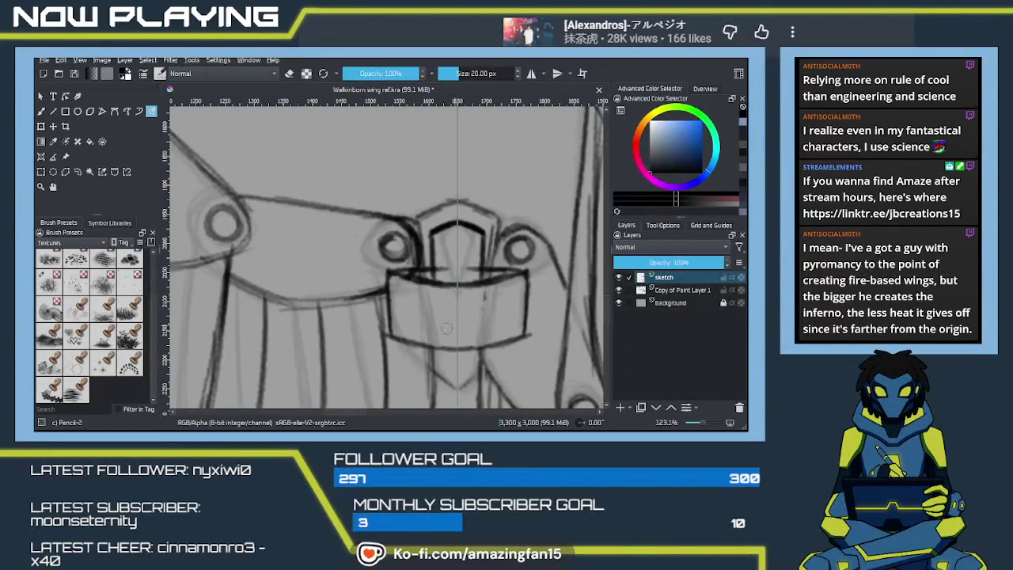
Redraw the box's mirrored vertical sides and darken its top edge.
{"action": "left_click_drag", "start_coordinate": [410, 278], "coordinate": [416, 342]}
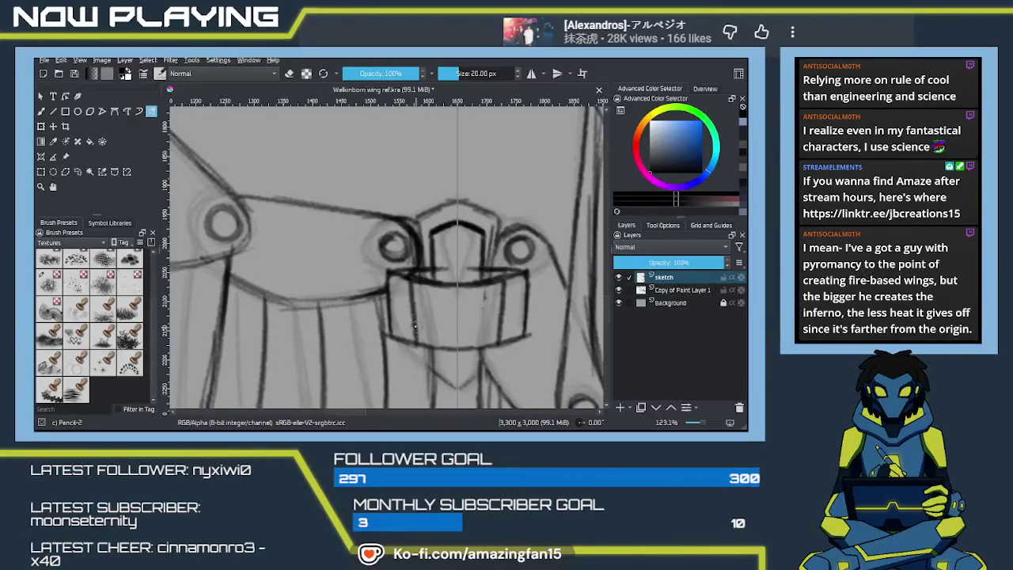
{"action": "left_click_drag", "start_coordinate": [411, 274], "coordinate": [415, 340]}
{"action": "left_click_drag", "start_coordinate": [409, 274], "coordinate": [415, 331]}
{"action": "left_click_drag", "start_coordinate": [407, 276], "coordinate": [472, 280]}
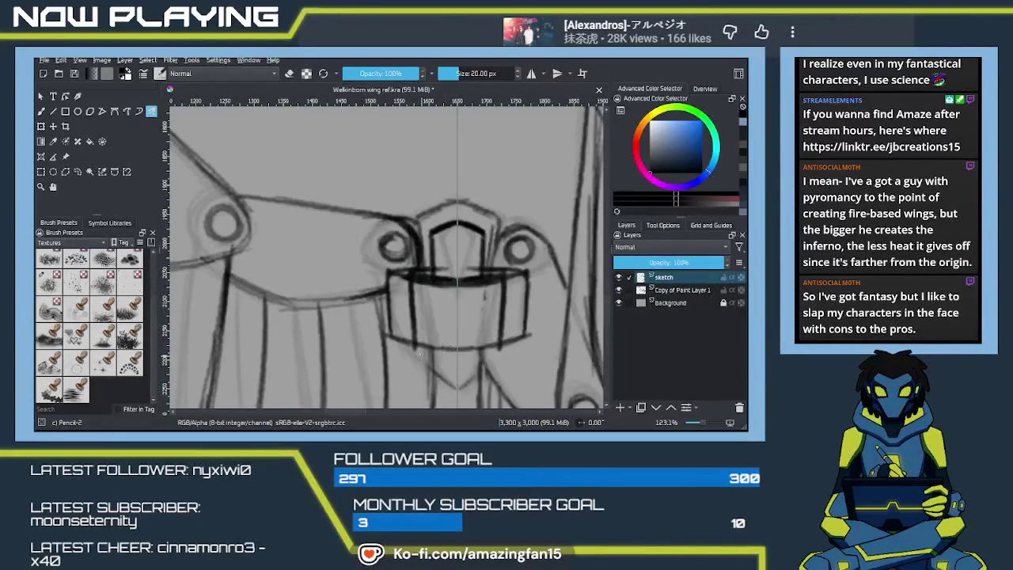
{"action": "left_click_drag", "start_coordinate": [412, 345], "coordinate": [455, 350]}
{"action": "key", "text": "ctrl+z"}
{"action": "key", "text": "ctrl+z"}
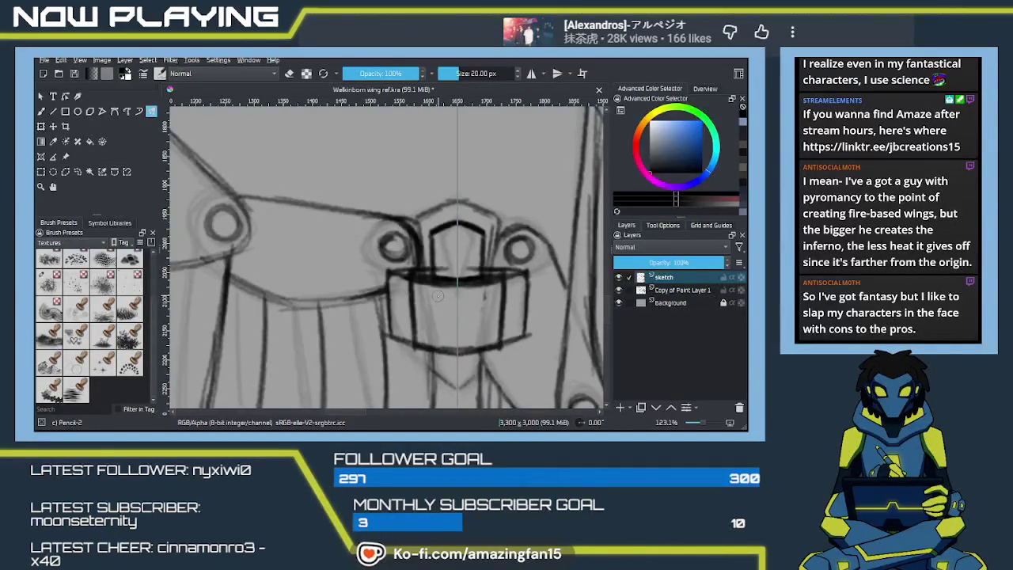
Erase to thin the heavy band along the box's top, then return to drawing.
{"action": "key", "text": "e"}
{"action": "left_click_drag", "start_coordinate": [442, 296], "coordinate": [417, 282]}
{"action": "mouse_move", "coordinate": [498, 283]}
{"action": "left_mouse_down"}
{"action": "mouse_move", "coordinate": [421, 277]}
{"action": "mouse_move", "coordinate": [443, 281]}
{"action": "left_mouse_up"}
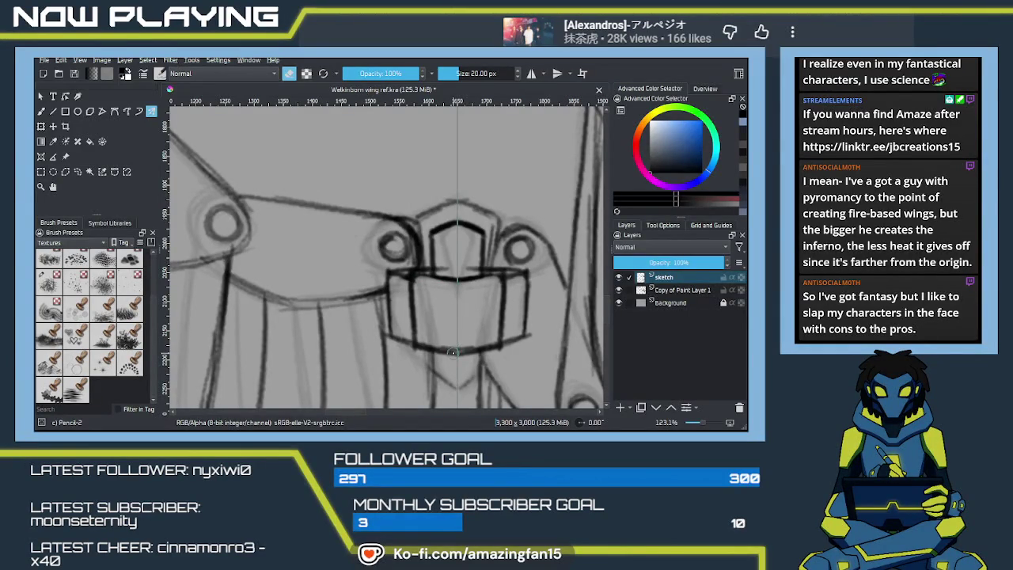
{"action": "key", "text": "e"}
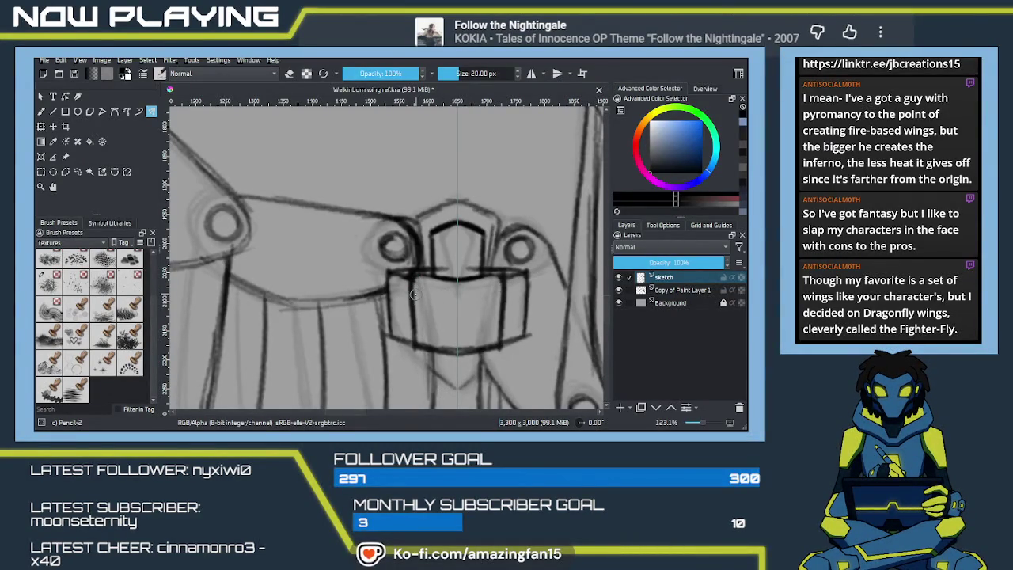
Lighten the box's top edge with the eraser, retrace its bottom and top edges, and zoom out.
{"action": "key", "text": "e"}
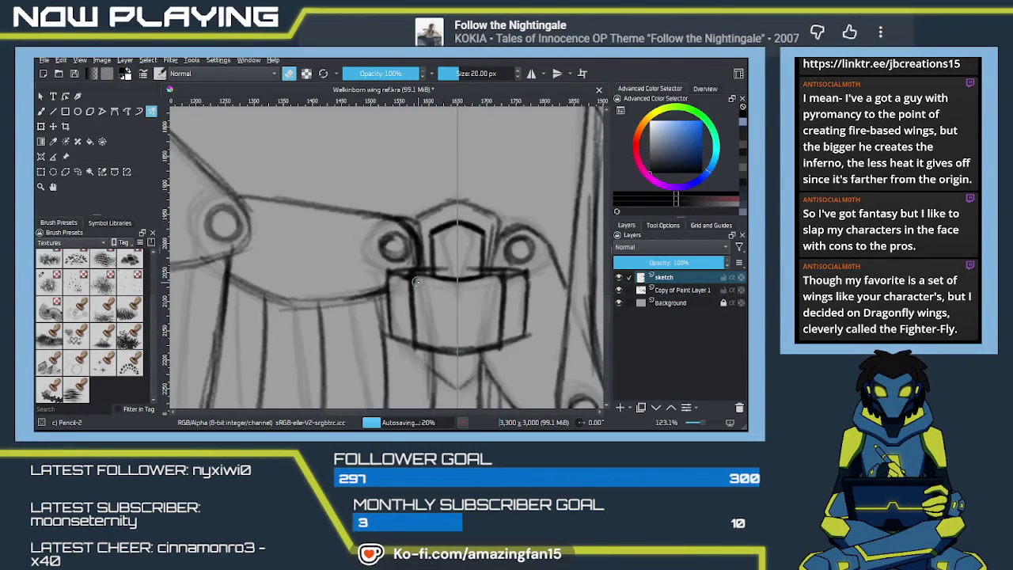
{"action": "left_click_drag", "start_coordinate": [413, 281], "coordinate": [486, 281]}
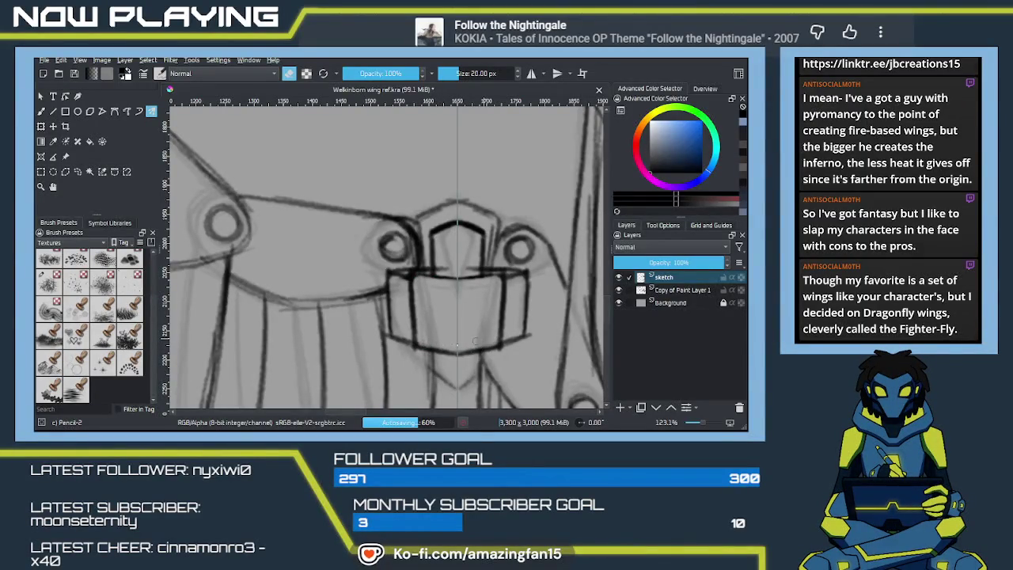
{"action": "key", "text": "e"}
{"action": "left_click_drag", "start_coordinate": [413, 346], "coordinate": [470, 355]}
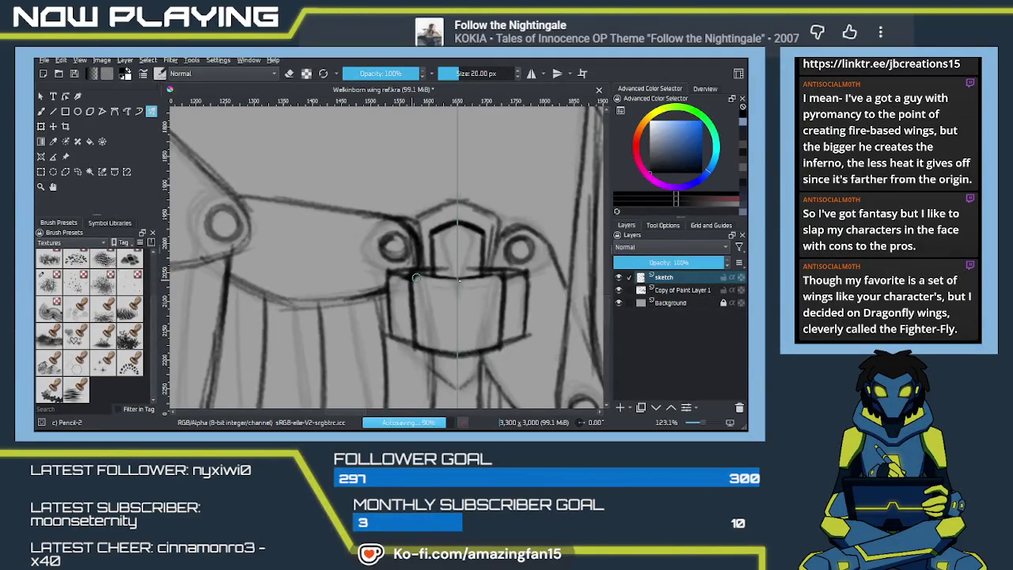
{"action": "left_click_drag", "start_coordinate": [414, 277], "coordinate": [454, 277]}
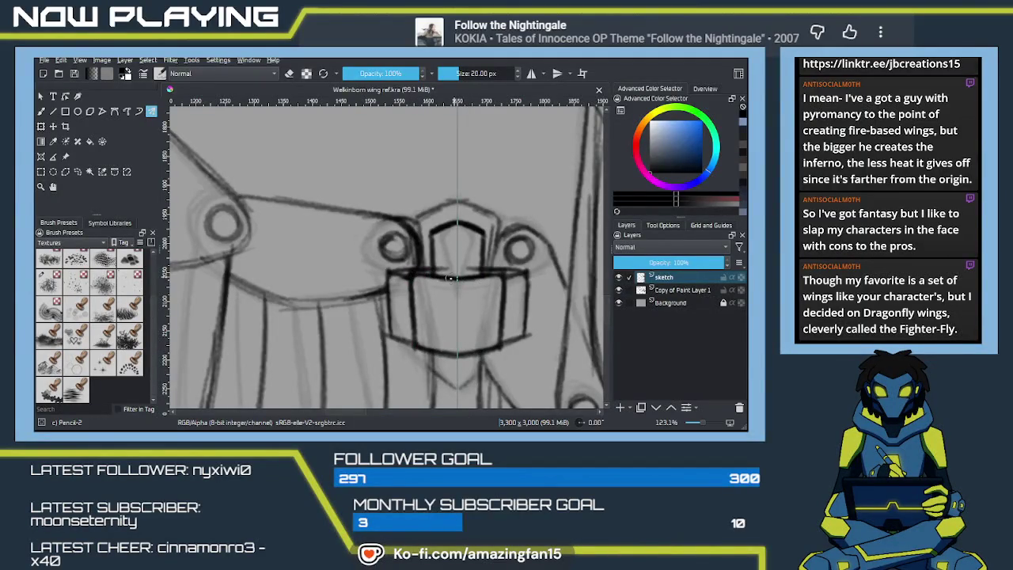
{"action": "key", "text": "minus"}
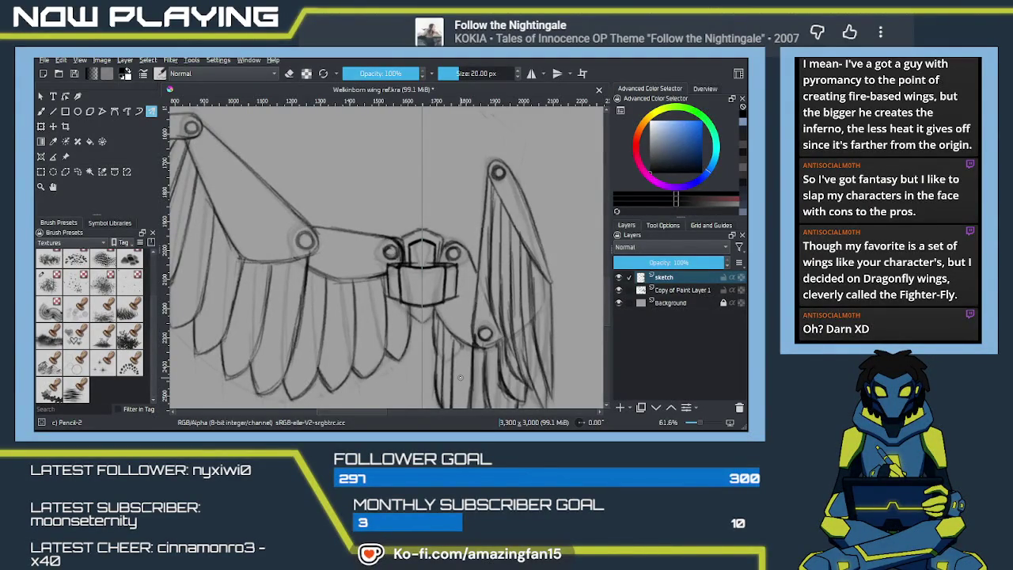
{"action": "key", "text": "e"}
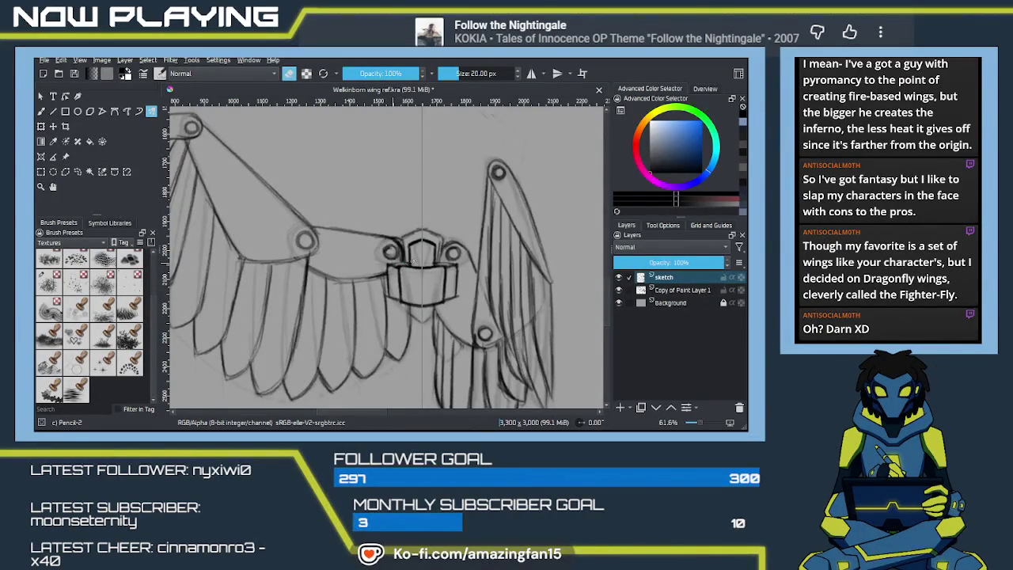
{"action": "key", "text": "e"}
{"action": "scroll", "coordinate": [407, 298], "scroll_direction": "down", "scroll_amount": 4}
{"action": "mouse_move", "coordinate": [460, 367]}
{"action": "left_mouse_down"}
{"action": "mouse_move", "coordinate": [423, 298]}
{"action": "mouse_move", "coordinate": [327, 293]}
{"action": "mouse_move", "coordinate": [362, 303]}
{"action": "left_mouse_up"}
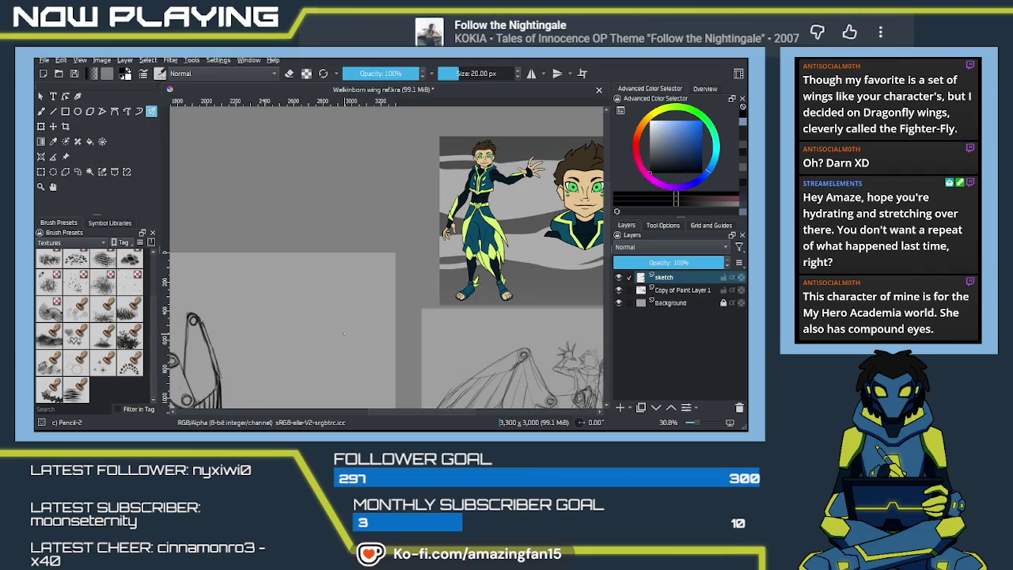
{"action": "mouse_move", "coordinate": [344, 333]}
{"action": "left_mouse_down"}
{"action": "mouse_move", "coordinate": [443, 182]}
{"action": "mouse_move", "coordinate": [417, 293]}
{"action": "mouse_move", "coordinate": [430, 237]}
{"action": "mouse_move", "coordinate": [417, 261]}
{"action": "mouse_move", "coordinate": [339, 317]}
{"action": "mouse_move", "coordinate": [387, 338]}
{"action": "left_mouse_up"}
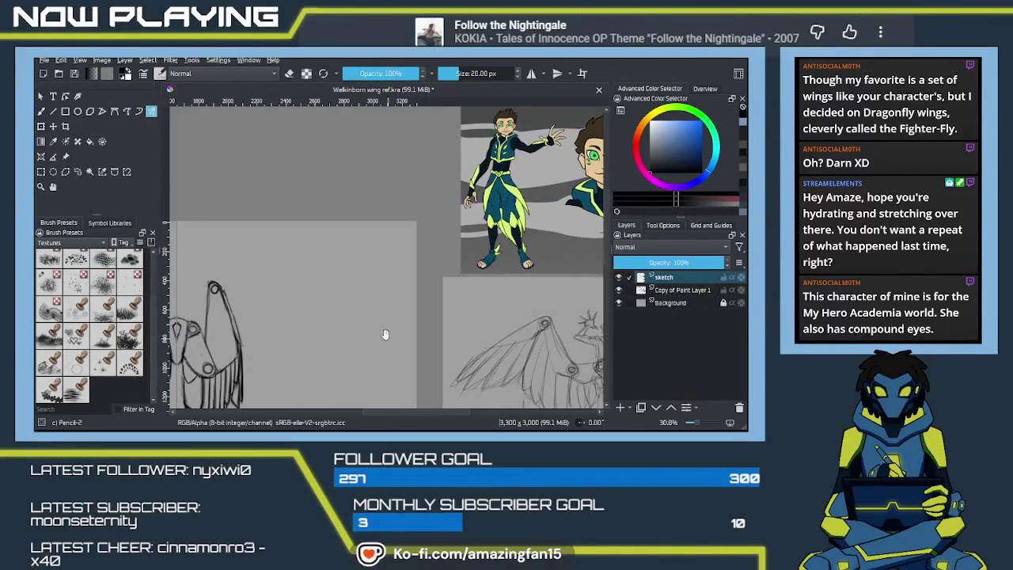
{"action": "mouse_move", "coordinate": [342, 384]}
{"action": "left_mouse_down"}
{"action": "mouse_move", "coordinate": [366, 355]}
{"action": "mouse_move", "coordinate": [539, 302]}
{"action": "left_mouse_up"}
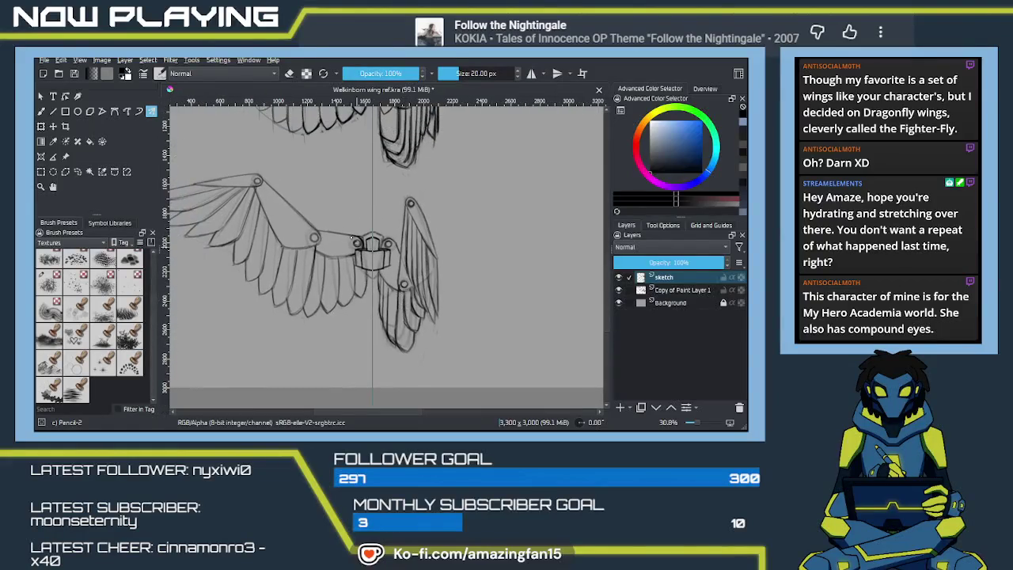
{"action": "scroll", "coordinate": [384, 258], "scroll_direction": "up", "scroll_amount": 2}
{"action": "scroll", "coordinate": [384, 257], "scroll_direction": "up", "scroll_amount": 2}
{"action": "scroll", "coordinate": [385, 258], "scroll_direction": "up", "scroll_amount": 2}
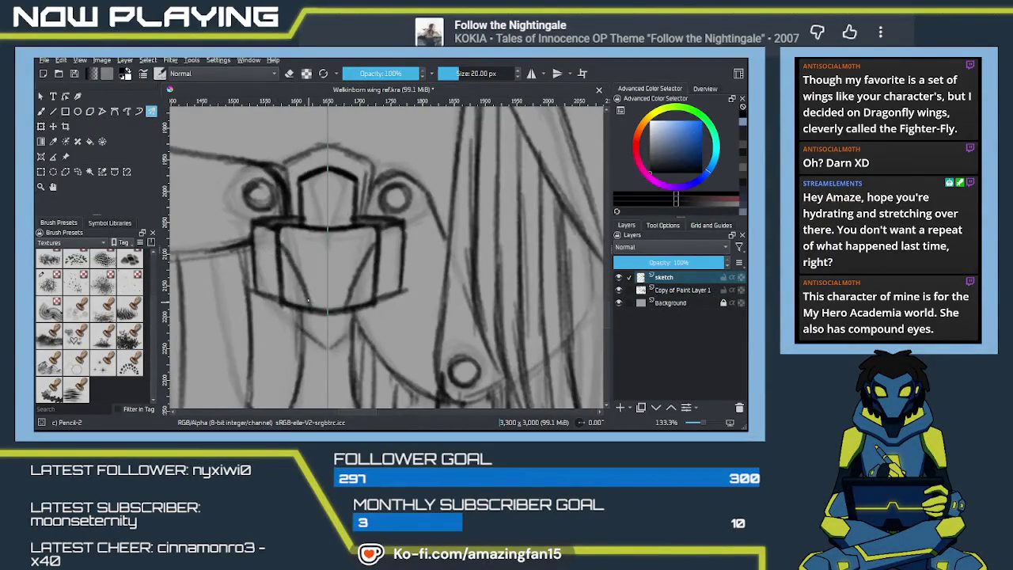
Draw mirrored curves inside the visor's sides and a vertical line down its centre.
{"action": "left_click_drag", "start_coordinate": [282, 241], "coordinate": [318, 306]}
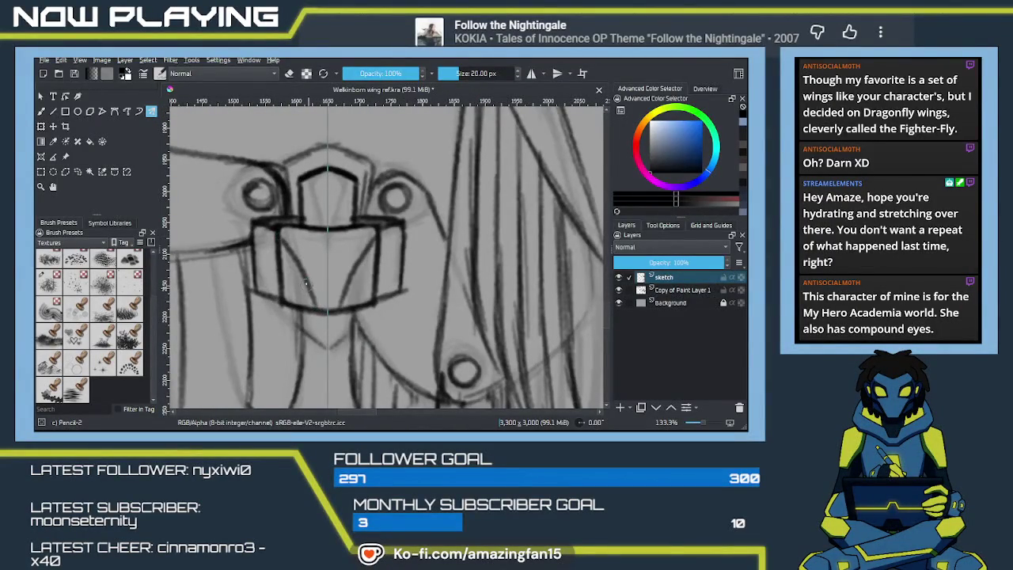
{"action": "left_click_drag", "start_coordinate": [277, 240], "coordinate": [294, 260]}
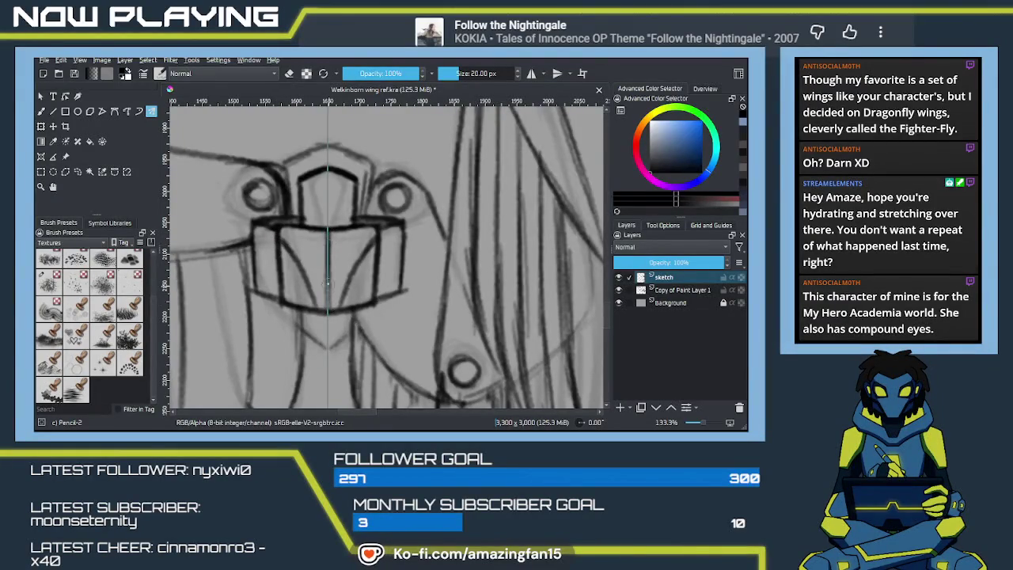
{"action": "key", "text": "ctrl+z"}
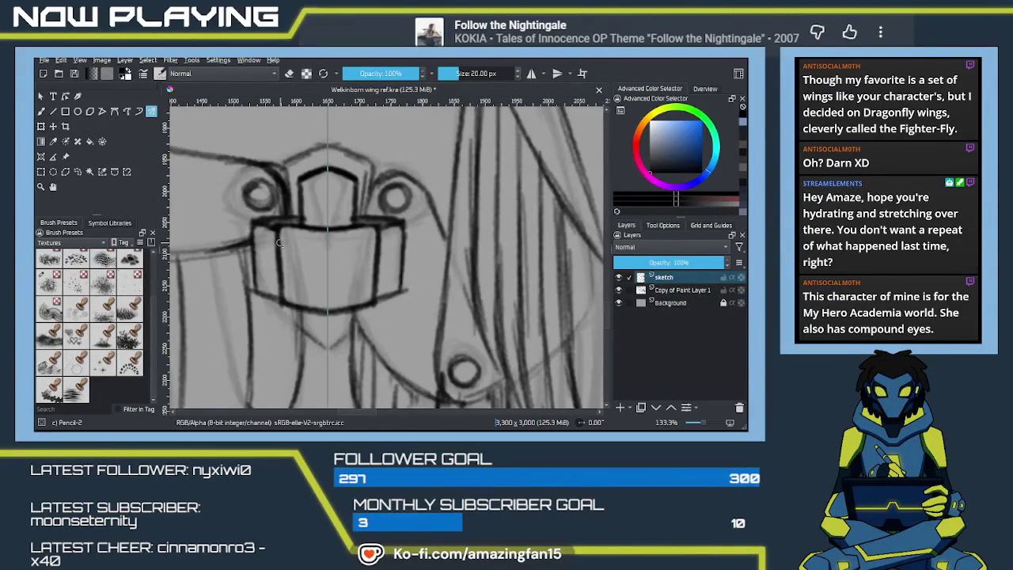
{"action": "left_click_drag", "start_coordinate": [280, 243], "coordinate": [309, 308]}
{"action": "left_click_drag", "start_coordinate": [328, 230], "coordinate": [328, 312]}
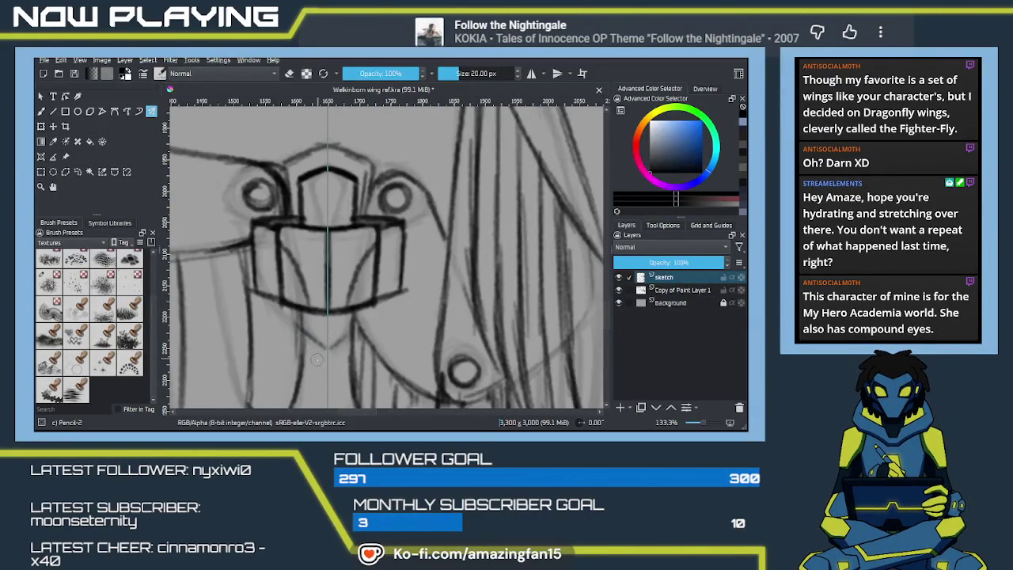
{"action": "scroll", "coordinate": [337, 368], "scroll_direction": "down", "scroll_amount": 2}
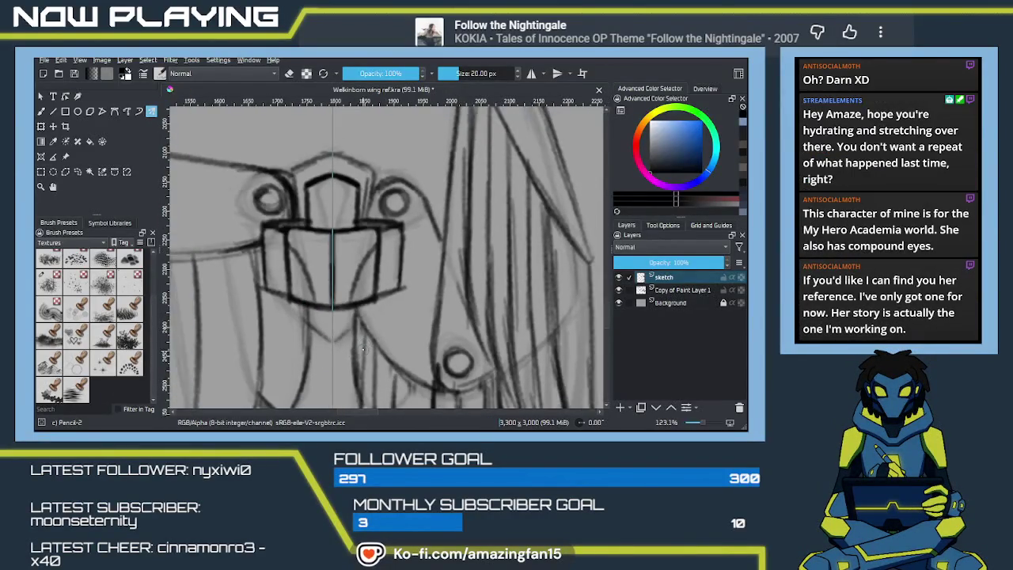
{"action": "scroll", "coordinate": [363, 345], "scroll_direction": "down", "scroll_amount": 3}
{"action": "scroll", "coordinate": [363, 345], "scroll_direction": "down", "scroll_amount": 2}
{"action": "scroll", "coordinate": [363, 345], "scroll_direction": "down", "scroll_amount": 2}
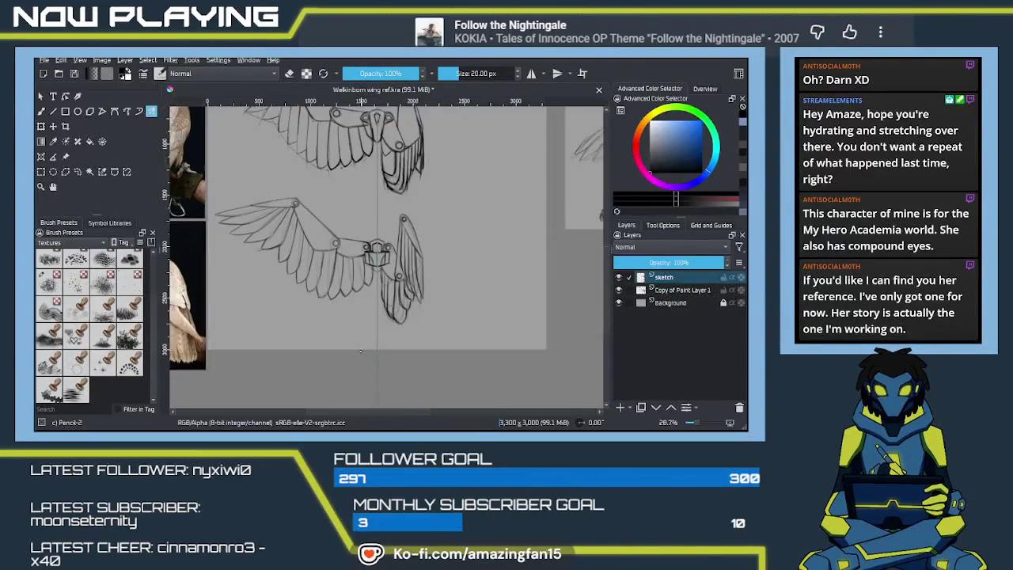
Save the document with Ctrl+S and bring the upper wing's centre piece into view.
{"action": "mouse_move", "coordinate": [394, 240]}
{"action": "left_mouse_down"}
{"action": "mouse_move", "coordinate": [403, 308]}
{"action": "mouse_move", "coordinate": [423, 311]}
{"action": "left_mouse_up"}
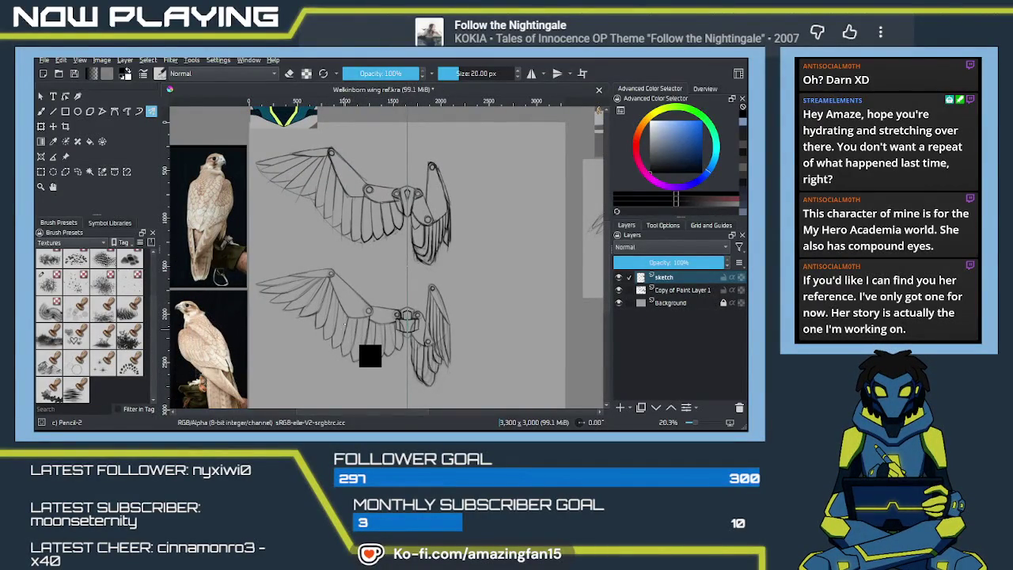
{"action": "key", "text": "ctrl+s"}
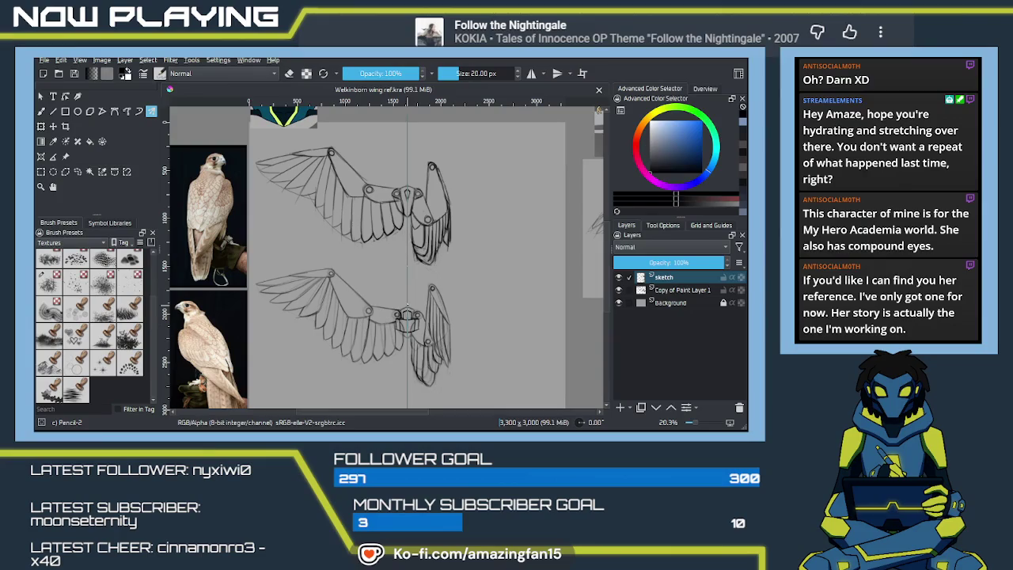
{"action": "scroll", "coordinate": [434, 244], "scroll_direction": "up", "scroll_amount": 2}
{"action": "scroll", "coordinate": [417, 324], "scroll_direction": "up", "scroll_amount": 3}
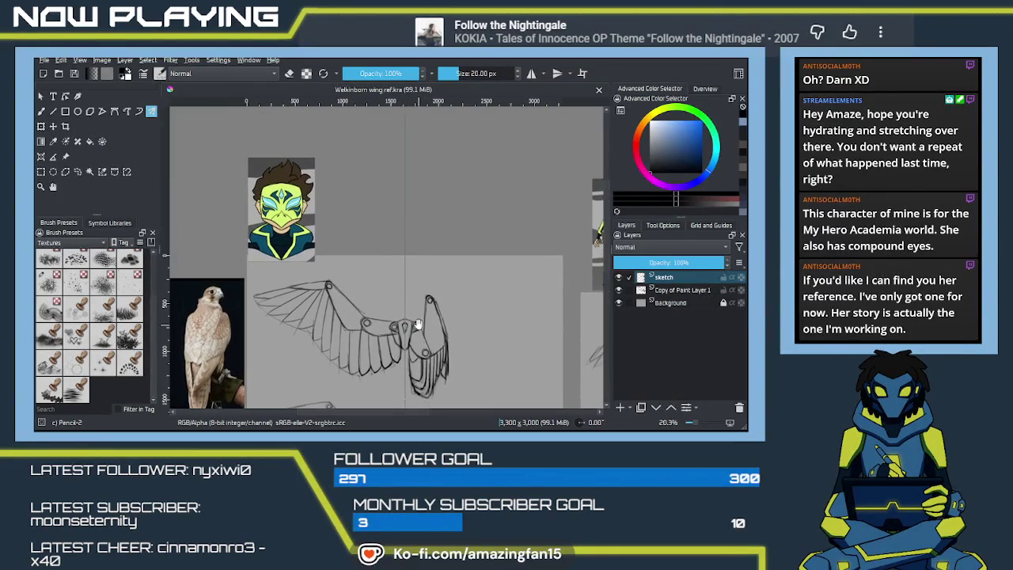
{"action": "scroll", "coordinate": [428, 308], "scroll_direction": "up", "scroll_amount": 2}
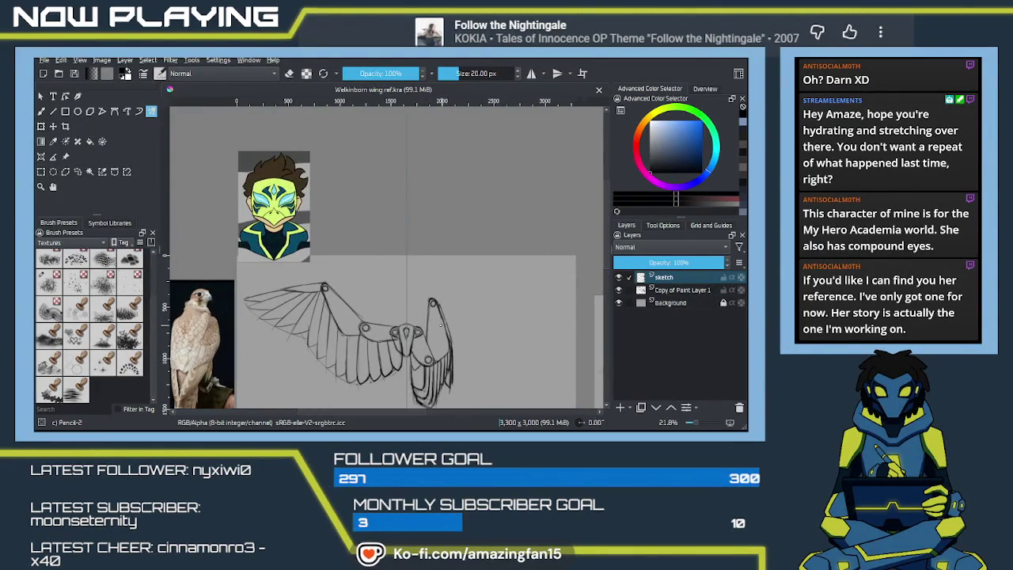
{"action": "scroll", "coordinate": [443, 311], "scroll_direction": "up", "scroll_amount": 3}
{"action": "scroll", "coordinate": [464, 314], "scroll_direction": "up", "scroll_amount": 2}
{"action": "left_click_drag", "start_coordinate": [465, 314], "coordinate": [375, 282]}
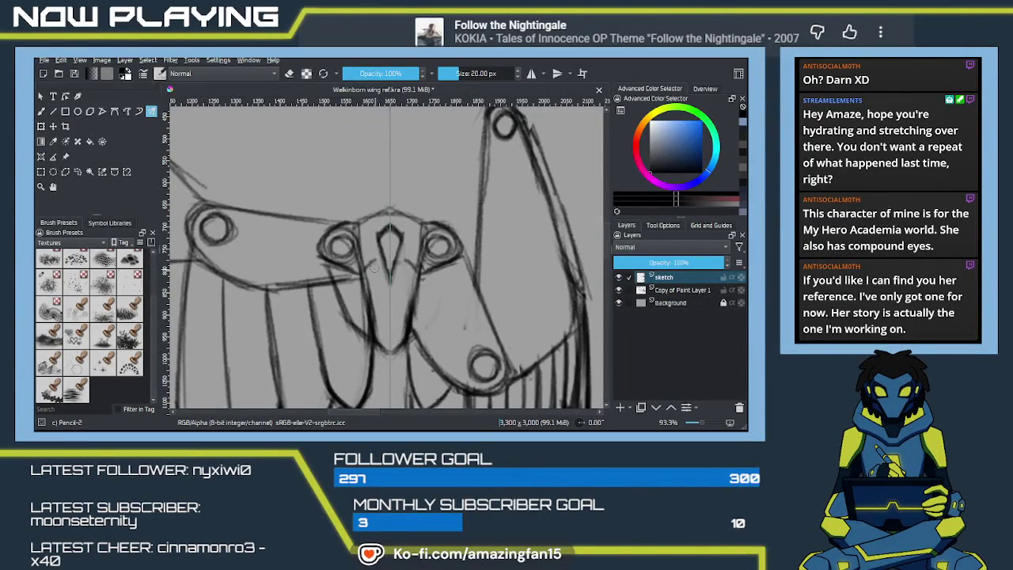
Draw two strokes forming a V beneath the beak shape at the upper wing's centre.
{"action": "left_click_drag", "start_coordinate": [371, 263], "coordinate": [390, 306]}
{"action": "left_click_drag", "start_coordinate": [407, 260], "coordinate": [391, 315]}
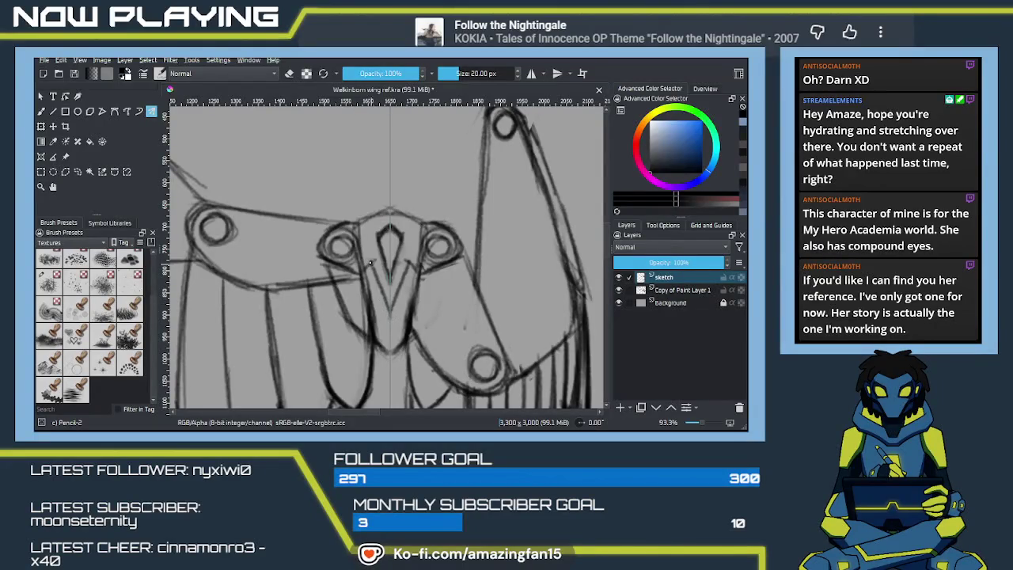
{"action": "left_click_drag", "start_coordinate": [428, 304], "coordinate": [534, 321]}
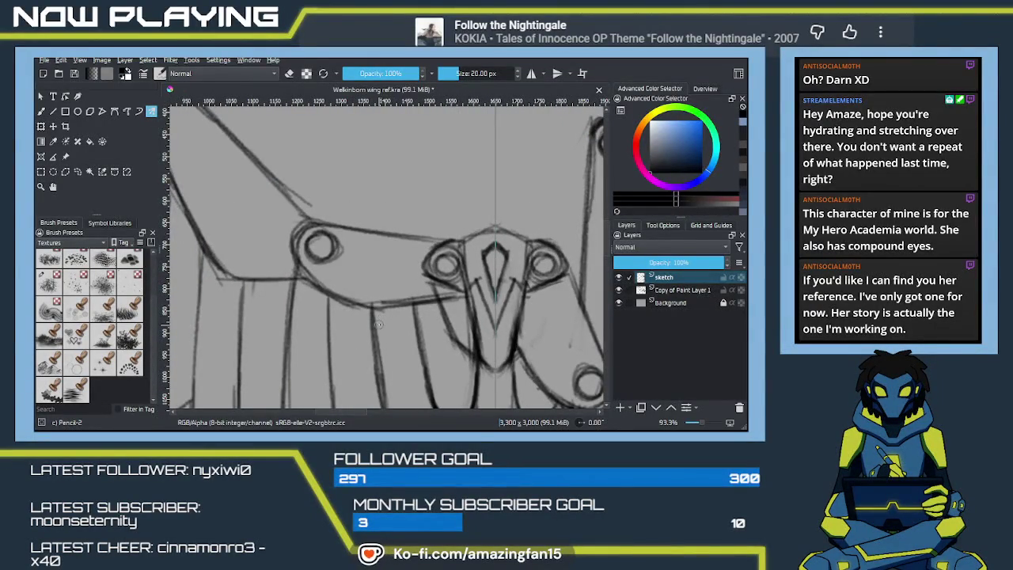
{"action": "scroll", "coordinate": [387, 321], "scroll_direction": "down", "scroll_amount": 4}
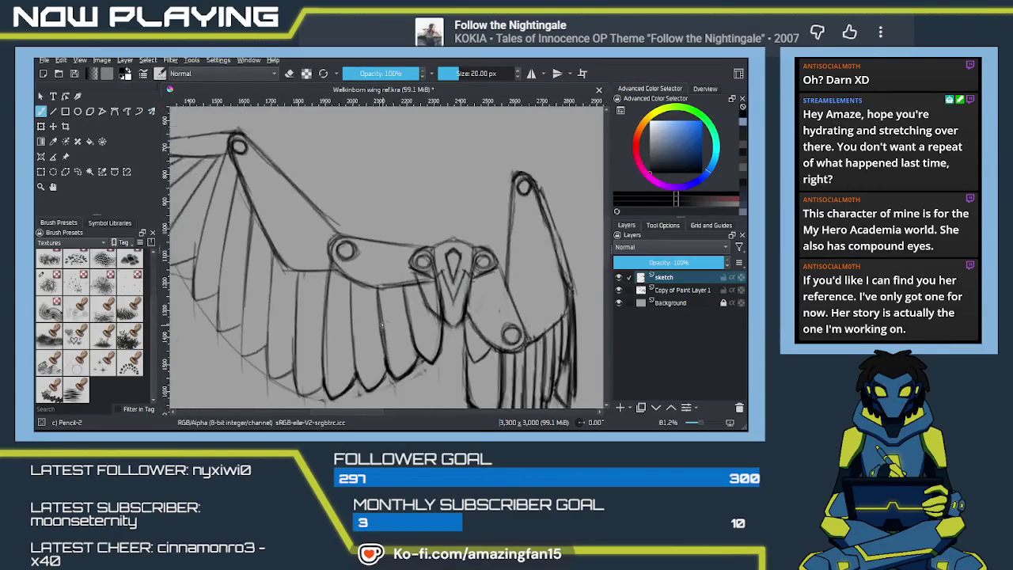
{"action": "scroll", "coordinate": [381, 327], "scroll_direction": "down", "scroll_amount": 1}
{"action": "scroll", "coordinate": [383, 309], "scroll_direction": "down", "scroll_amount": 1}
{"action": "scroll", "coordinate": [388, 289], "scroll_direction": "down", "scroll_amount": 1}
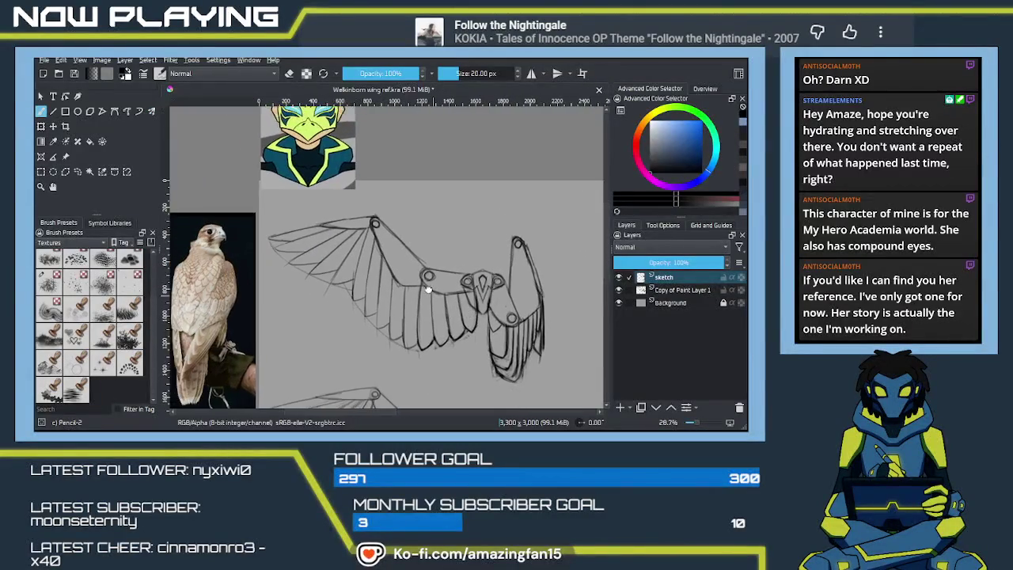
{"action": "scroll", "coordinate": [396, 265], "scroll_direction": "down", "scroll_amount": 1}
{"action": "left_click_drag", "start_coordinate": [401, 248], "coordinate": [395, 239]}
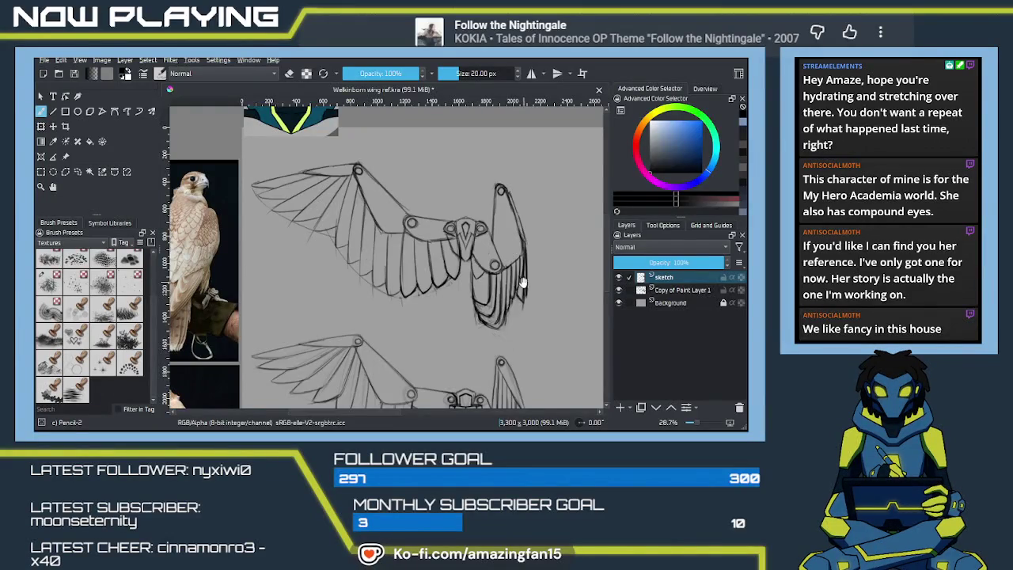
{"action": "scroll", "coordinate": [522, 279], "scroll_direction": "up", "scroll_amount": 3}
{"action": "scroll", "coordinate": [506, 281], "scroll_direction": "down", "scroll_amount": 3}
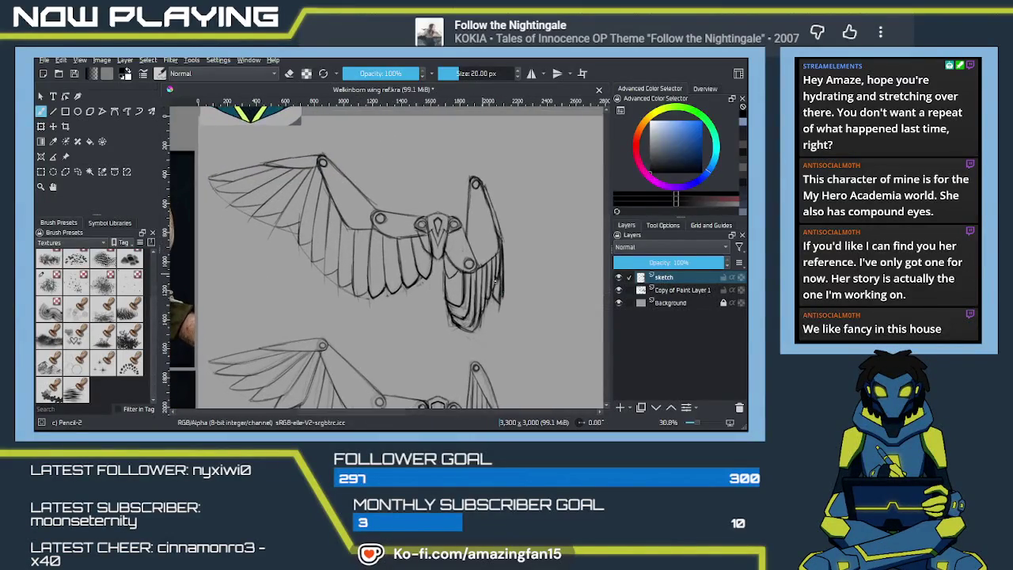
{"action": "scroll", "coordinate": [474, 289], "scroll_direction": "up", "scroll_amount": 3}
{"action": "scroll", "coordinate": [473, 290], "scroll_direction": "up", "scroll_amount": 2}
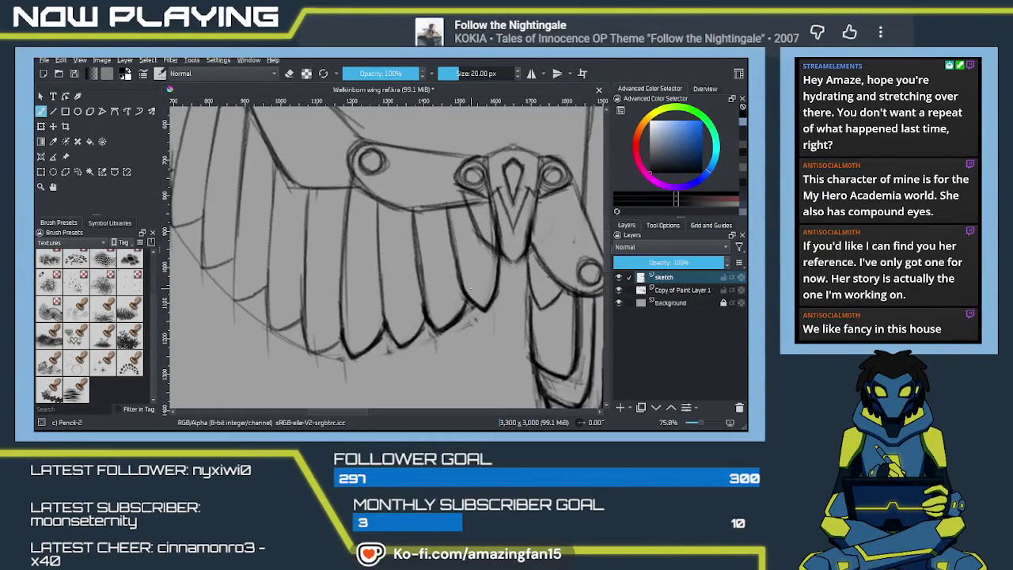
Sample black from the canvas and ink the beak piece outlines with mirrored Multibrush strokes.
{"action": "left_click", "coordinate": [473, 271], "text": "ctrl"}
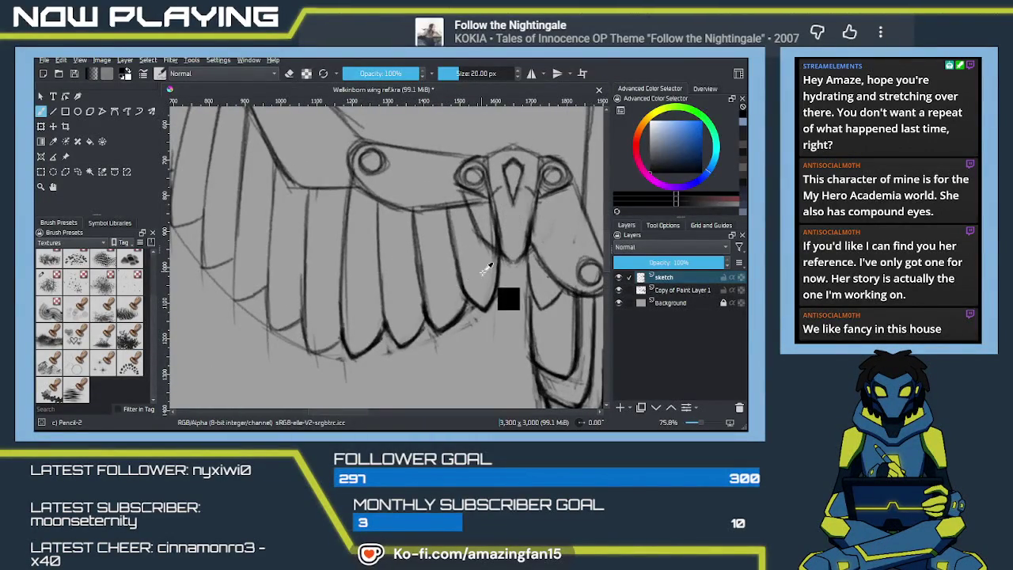
{"action": "key", "text": "q"}
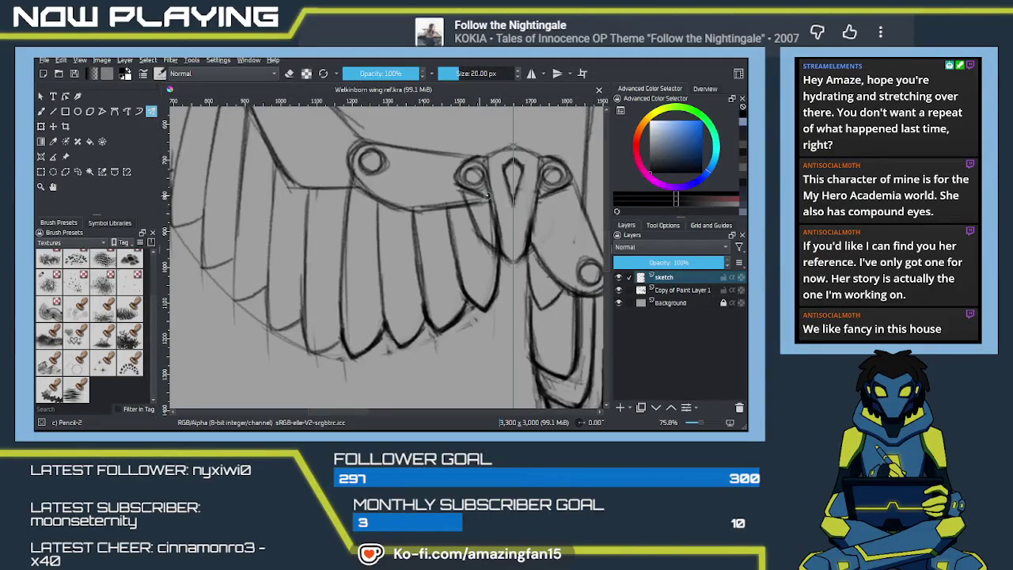
{"action": "mouse_move", "coordinate": [490, 189]}
{"action": "left_mouse_down"}
{"action": "mouse_move", "coordinate": [510, 222]}
{"action": "mouse_move", "coordinate": [446, 252]}
{"action": "left_mouse_up"}
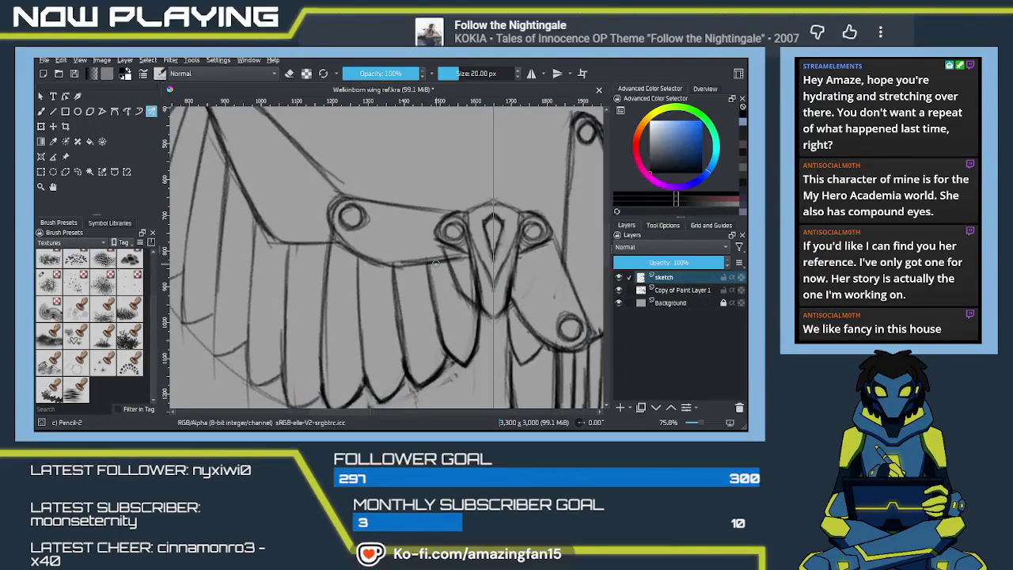
Return to the Freehand Brush and pan across the wing to the visor-shaped centre piece.
{"action": "key", "text": "b"}
{"action": "left_click_drag", "start_coordinate": [429, 270], "coordinate": [463, 285]}
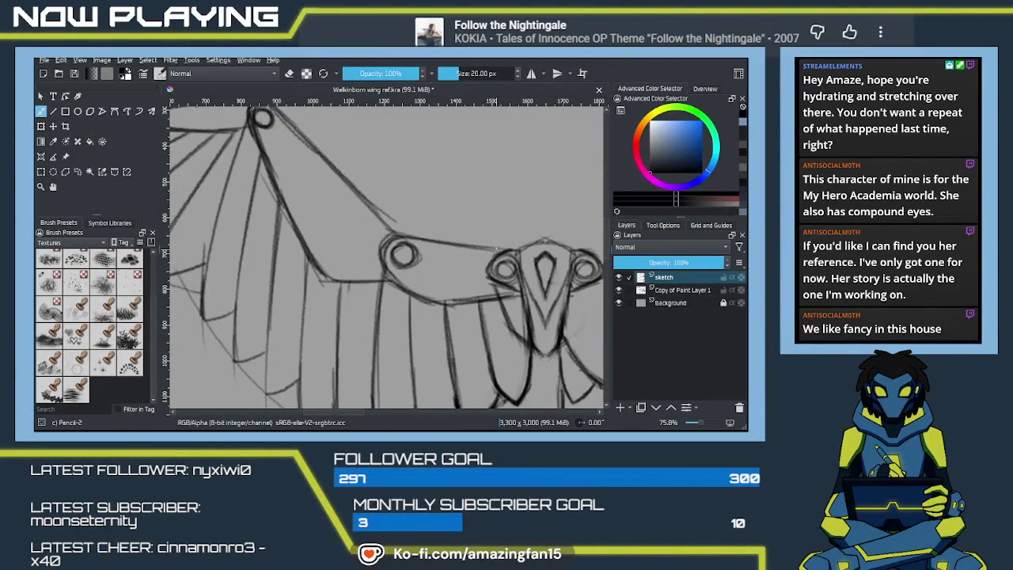
{"action": "left_click_drag", "start_coordinate": [450, 284], "coordinate": [316, 260]}
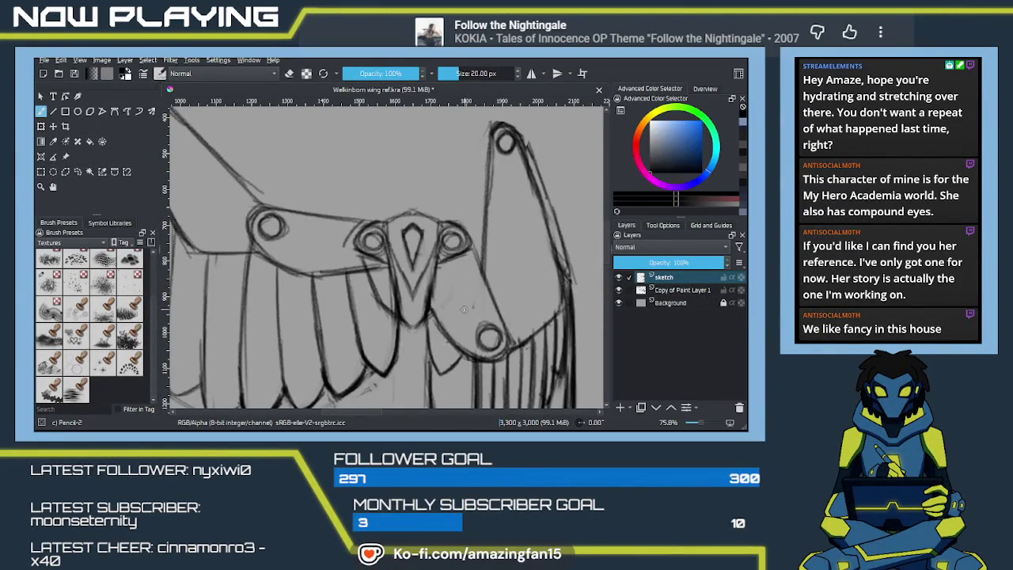
{"action": "mouse_move", "coordinate": [433, 300]}
{"action": "left_mouse_down"}
{"action": "mouse_move", "coordinate": [448, 301]}
{"action": "mouse_move", "coordinate": [413, 309]}
{"action": "mouse_move", "coordinate": [414, 287]}
{"action": "mouse_move", "coordinate": [428, 332]}
{"action": "mouse_move", "coordinate": [422, 235]}
{"action": "mouse_move", "coordinate": [431, 298]}
{"action": "left_mouse_up"}
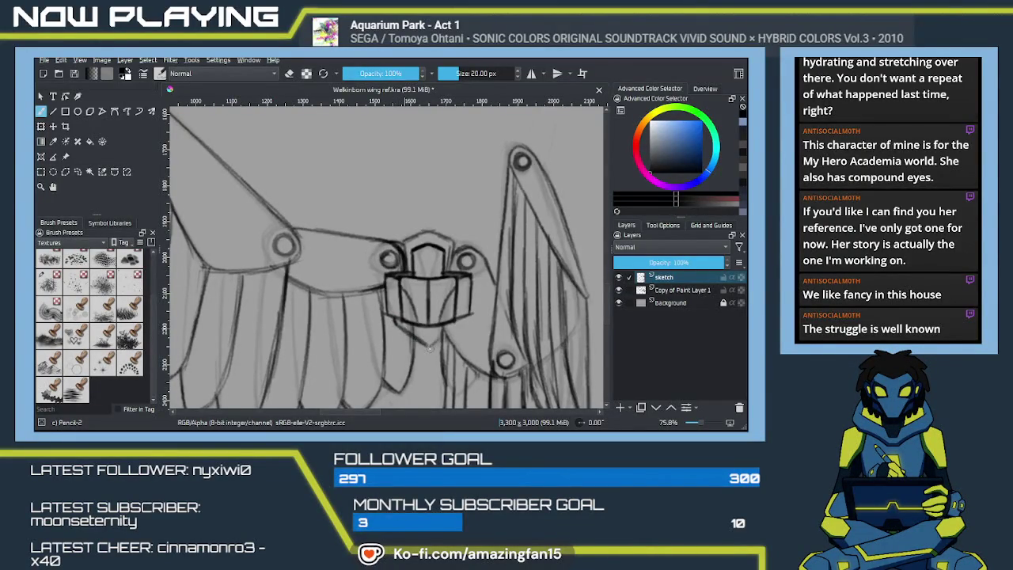
Undo a stray pencil mark below the visor and briefly try the Multibrush while zooming out.
{"action": "left_click_drag", "start_coordinate": [396, 319], "coordinate": [399, 326]}
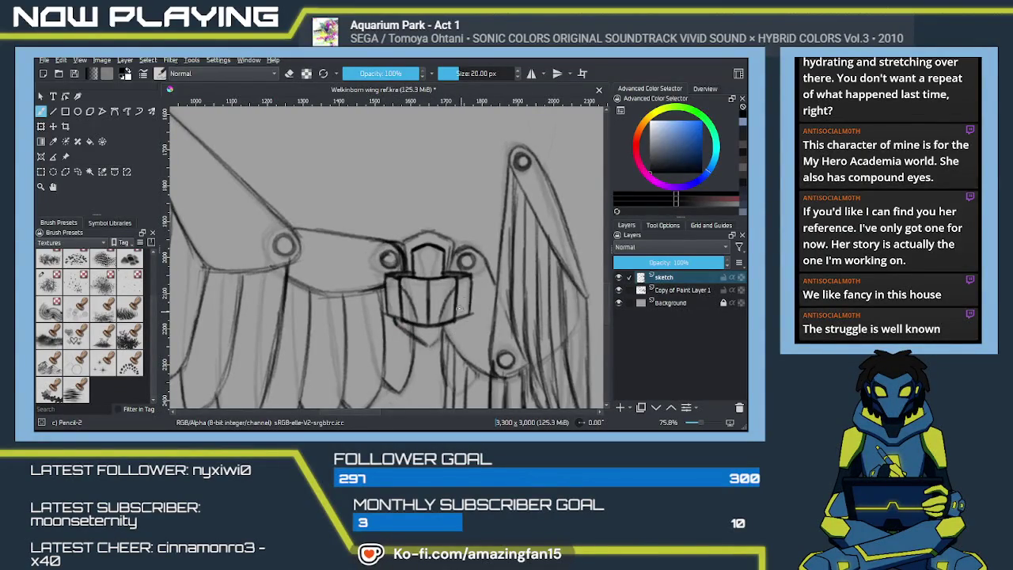
{"action": "key", "text": "ctrl+z"}
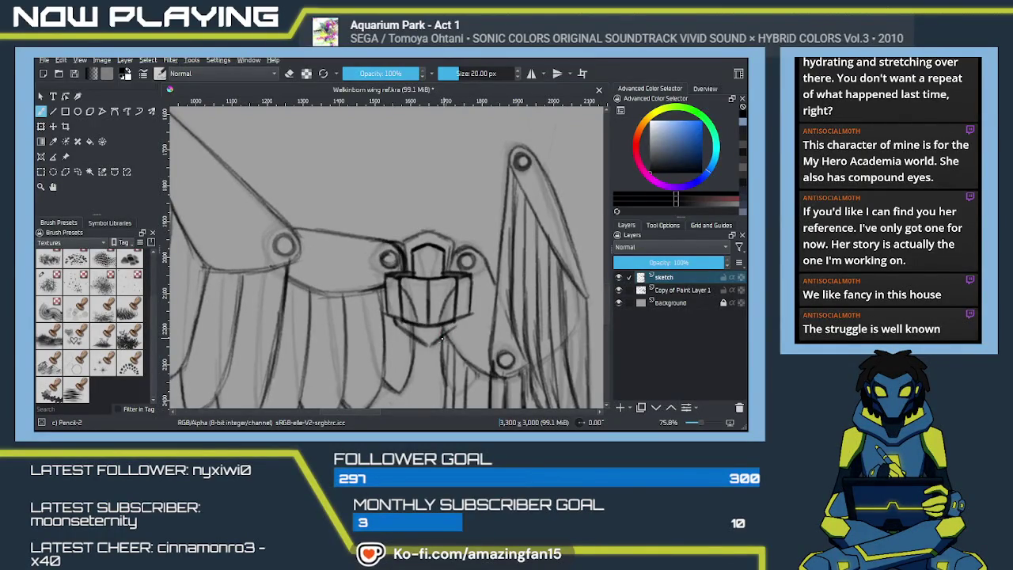
{"action": "key", "text": "q"}
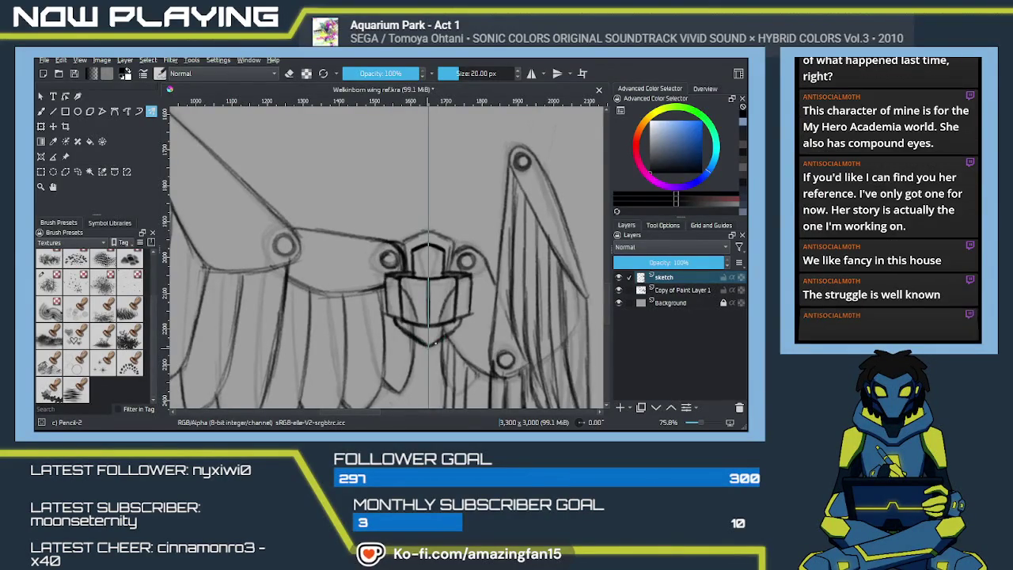
{"action": "scroll", "coordinate": [442, 334], "scroll_direction": "down", "scroll_amount": 2}
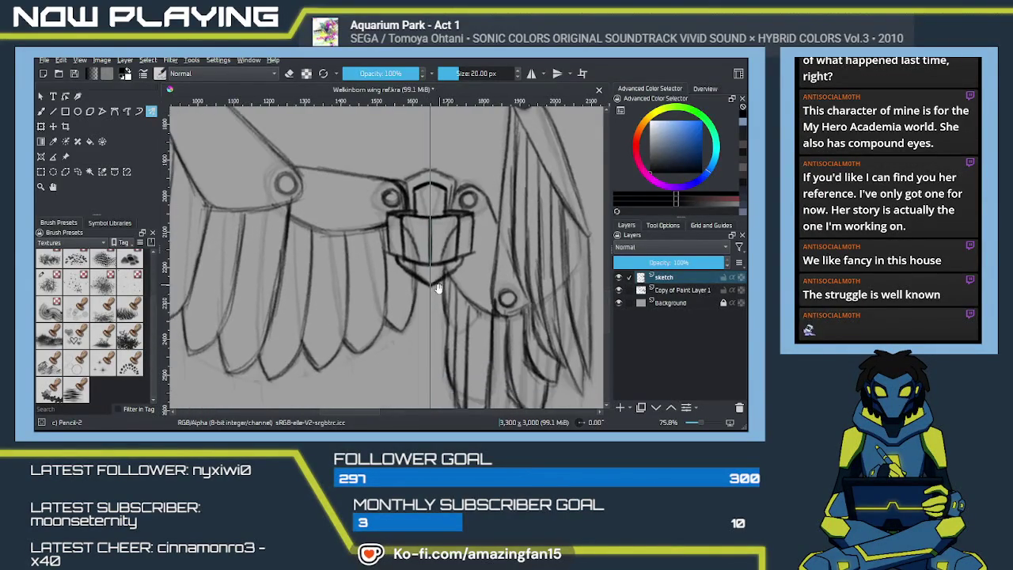
{"action": "scroll", "coordinate": [443, 324], "scroll_direction": "down", "scroll_amount": 1}
{"action": "key", "text": "b"}
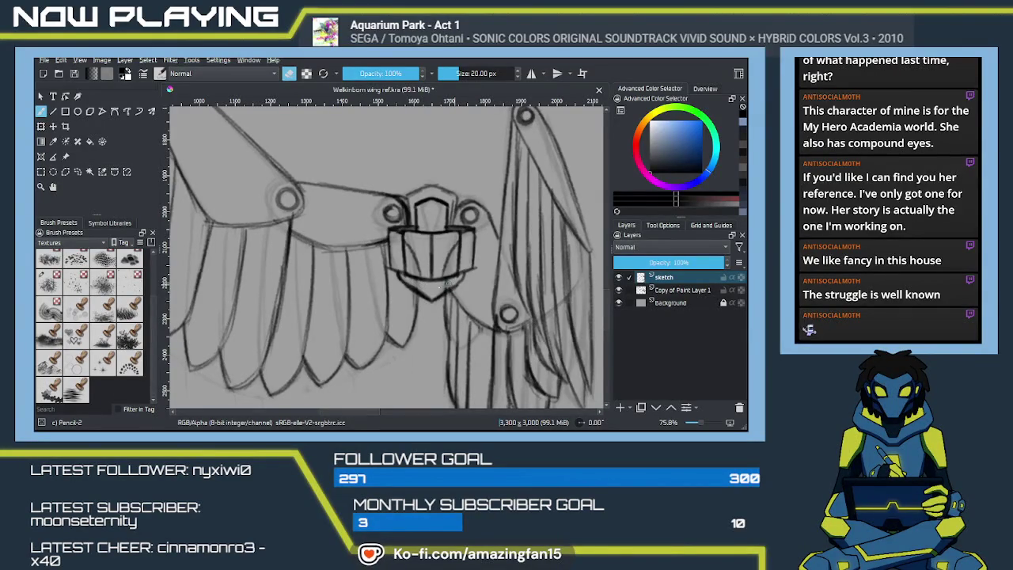
Frame the gem and upper wing, then select the Multibrush after an accidental selection-tool switch.
{"action": "mouse_move", "coordinate": [427, 303]}
{"action": "left_mouse_down"}
{"action": "mouse_move", "coordinate": [424, 340]}
{"action": "mouse_move", "coordinate": [413, 323]}
{"action": "left_mouse_up"}
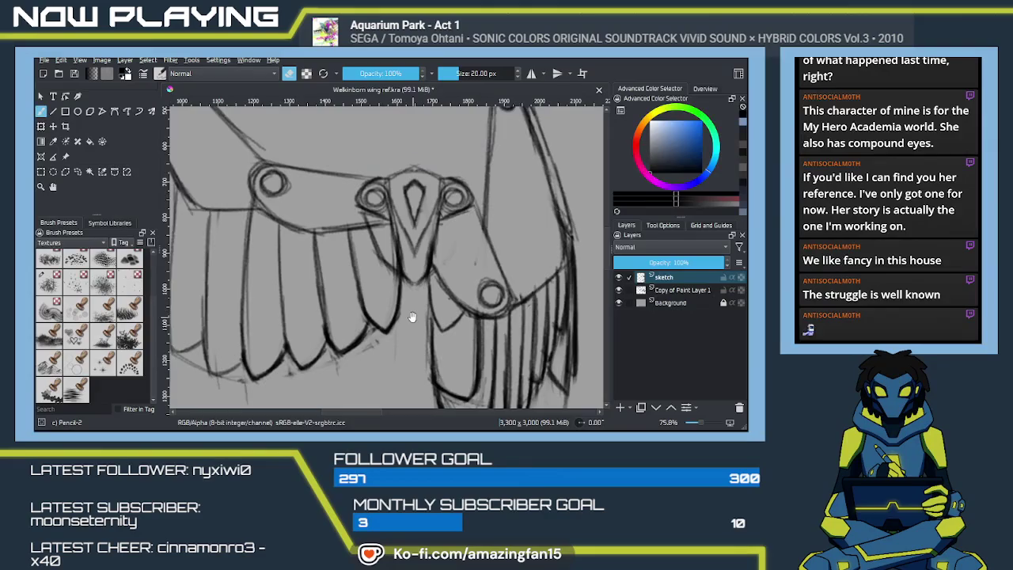
{"action": "scroll", "coordinate": [412, 316], "scroll_direction": "down", "scroll_amount": 2}
{"action": "mouse_move", "coordinate": [408, 326]}
{"action": "left_mouse_down"}
{"action": "mouse_move", "coordinate": [399, 234]}
{"action": "mouse_move", "coordinate": [411, 305]}
{"action": "left_mouse_up"}
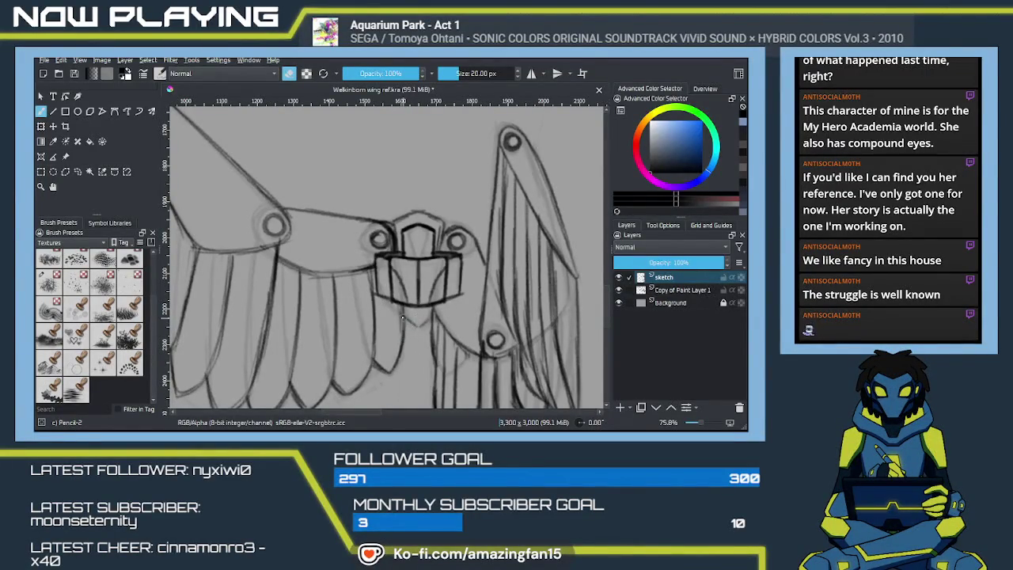
{"action": "key", "text": "q"}
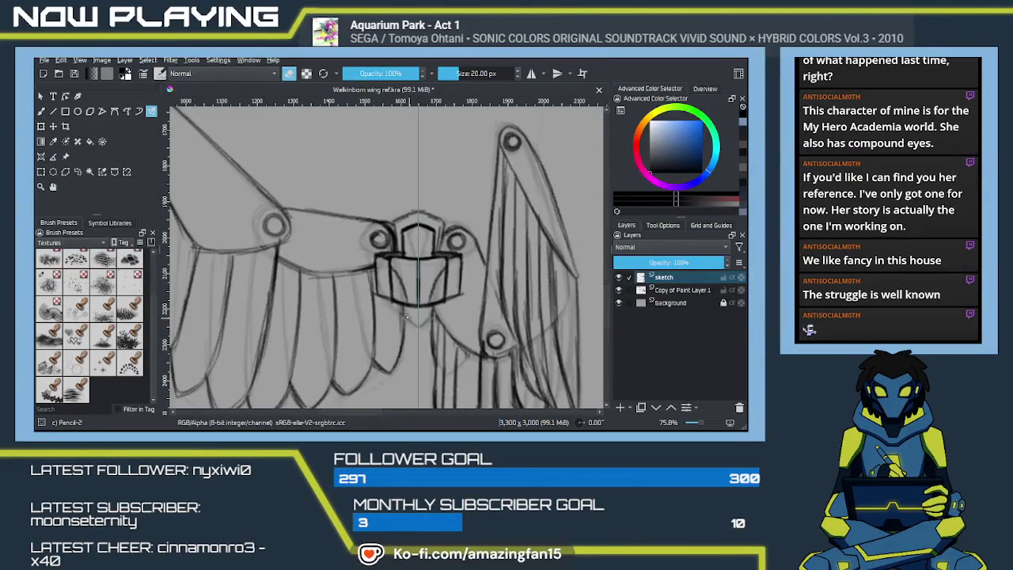
{"action": "key", "text": "ctrl+r"}
{"action": "key", "text": "q"}
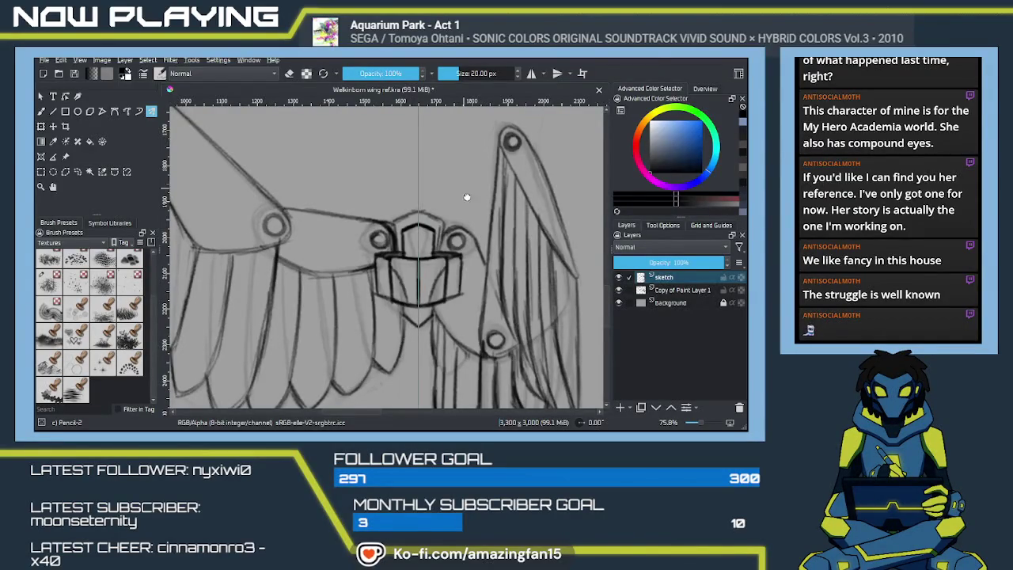
Save the wing reference sheet with Ctrl+S.
{"action": "scroll", "coordinate": [464, 237], "scroll_direction": "down", "scroll_amount": 5}
{"action": "scroll", "coordinate": [467, 327], "scroll_direction": "up", "scroll_amount": 2}
{"action": "scroll", "coordinate": [467, 326], "scroll_direction": "up", "scroll_amount": 3}
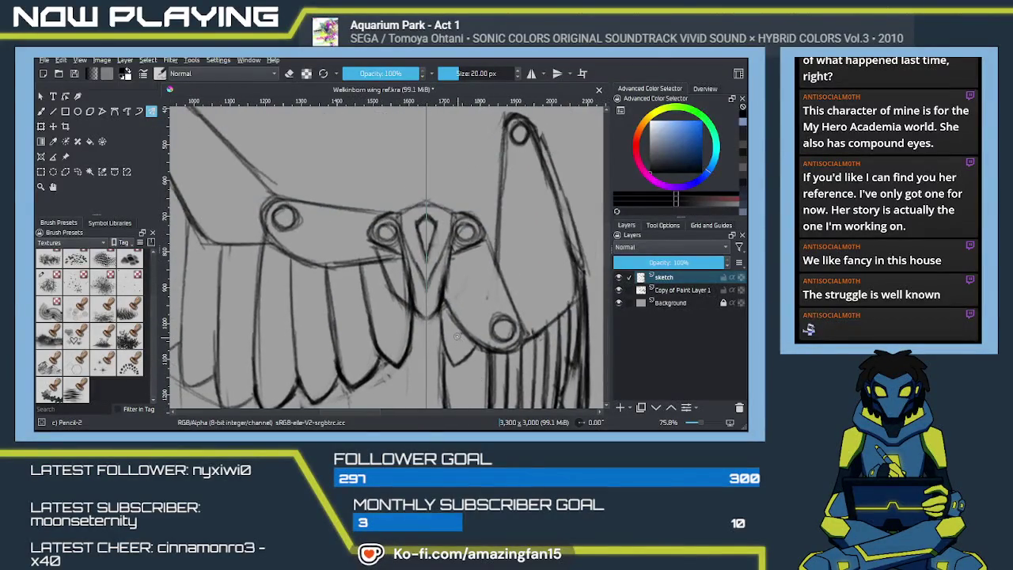
{"action": "key", "text": "ctrl+s"}
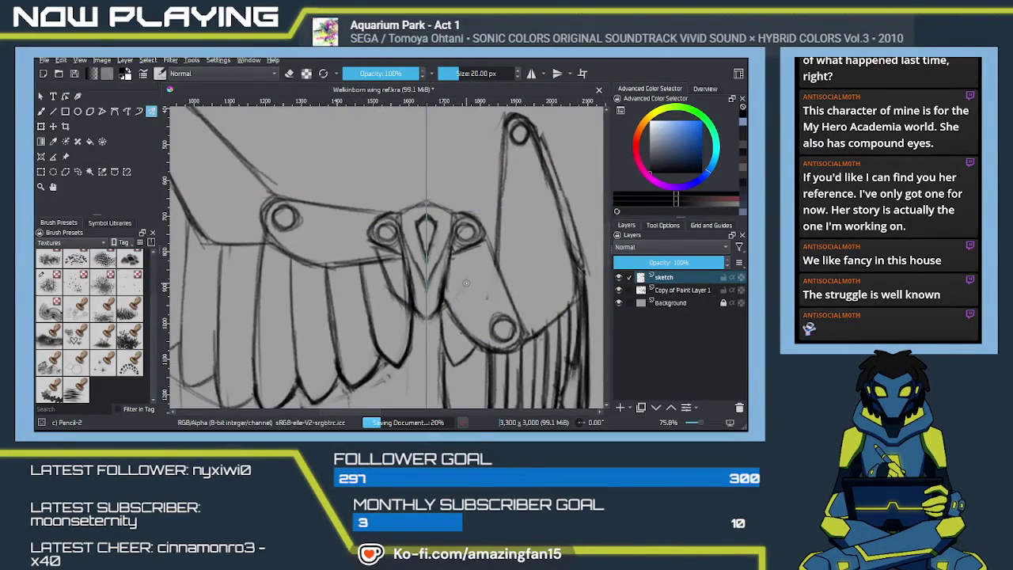
Zoom out and hide the Copy of Paint Layer 1 layer in the Layers docker.
{"action": "scroll", "coordinate": [466, 282], "scroll_direction": "down", "scroll_amount": 3}
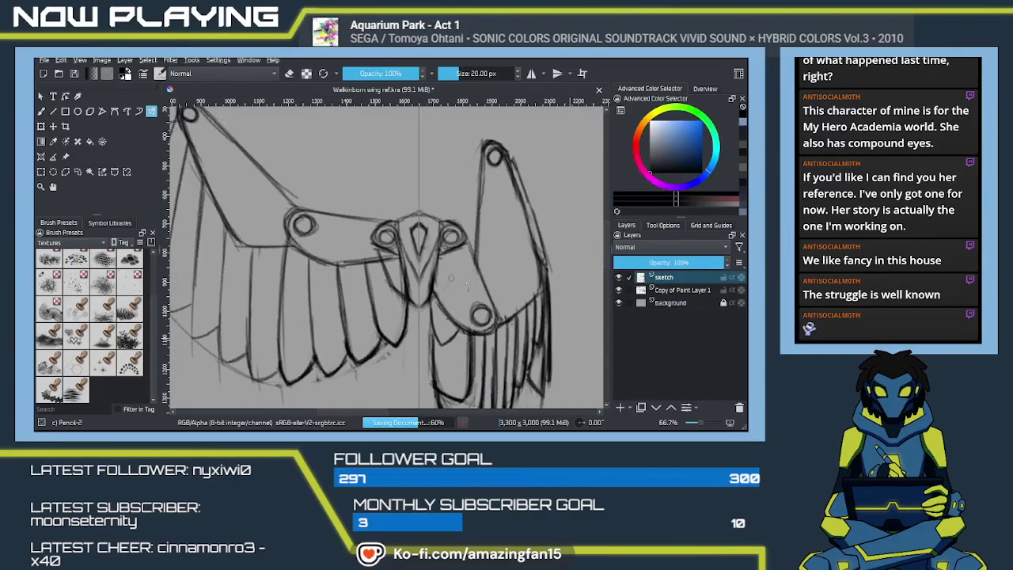
{"action": "scroll", "coordinate": [466, 282], "scroll_direction": "down", "scroll_amount": 2}
{"action": "scroll", "coordinate": [466, 282], "scroll_direction": "down", "scroll_amount": 2}
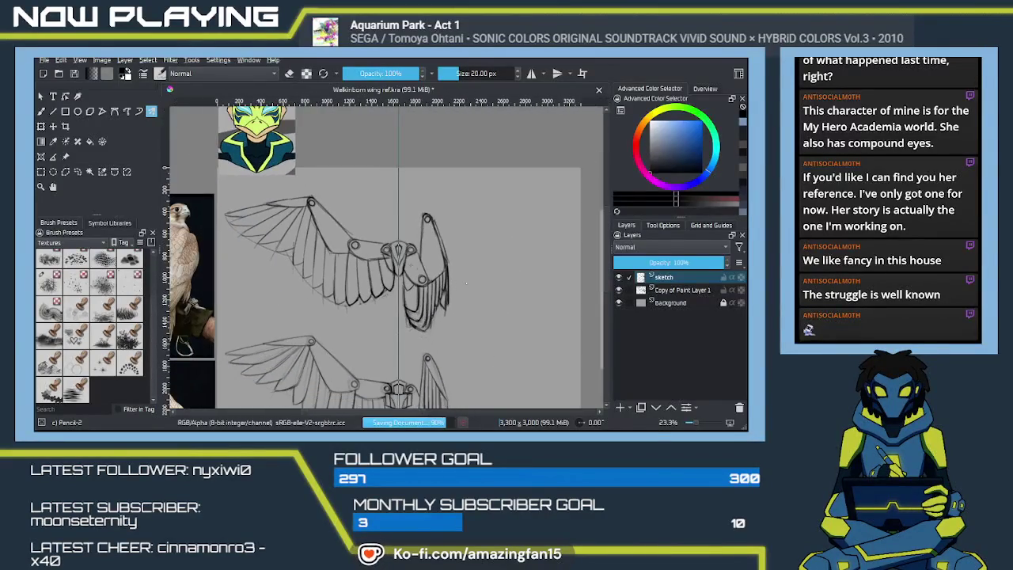
{"action": "scroll", "coordinate": [489, 265], "scroll_direction": "down", "scroll_amount": 3}
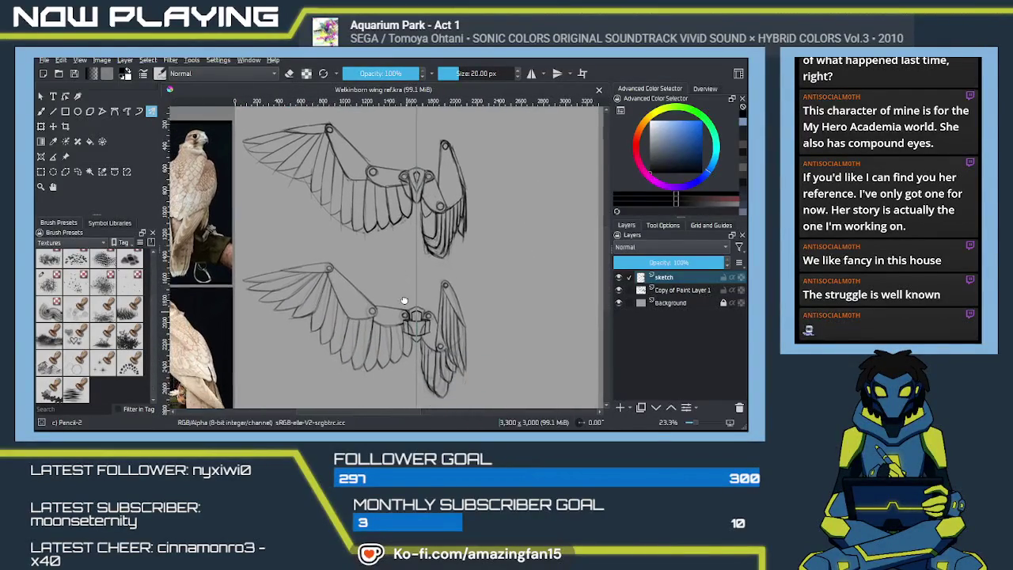
{"action": "left_click", "coordinate": [618, 290]}
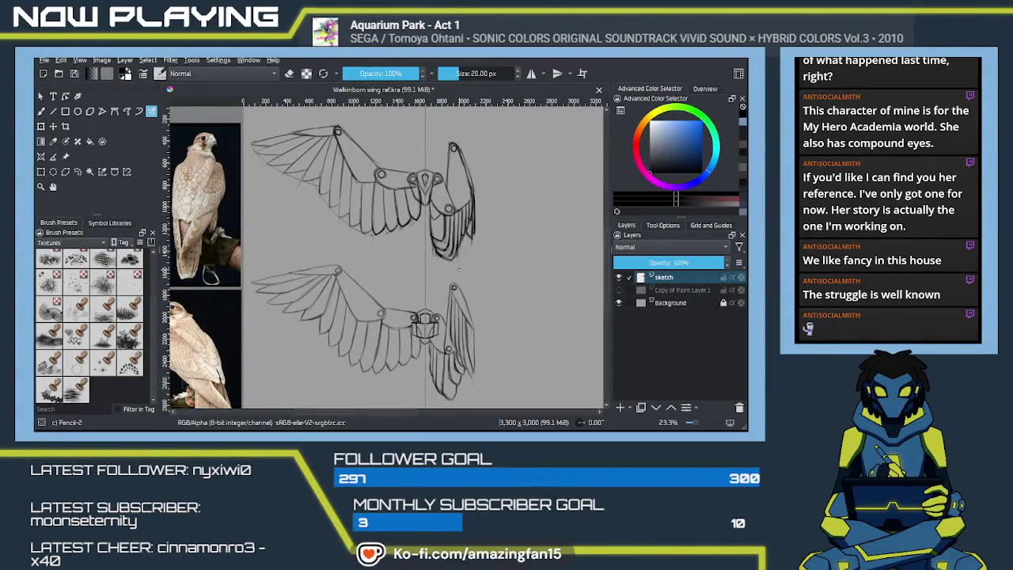
{"action": "scroll", "coordinate": [449, 240], "scroll_direction": "up", "scroll_amount": 3}
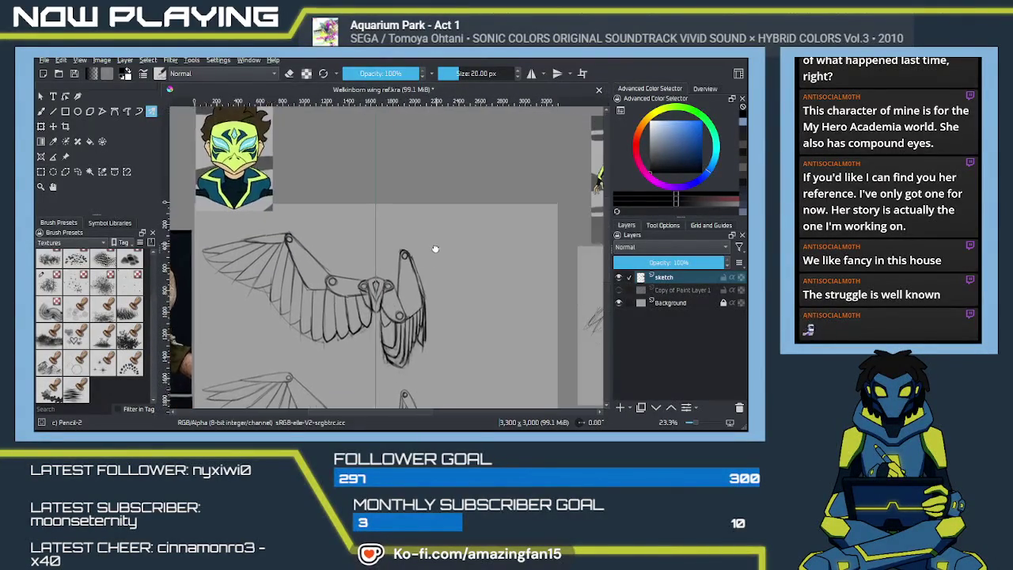
Move the character reference down beside the upper wing, nudging it slightly left and up.
{"action": "left_click_drag", "start_coordinate": [435, 243], "coordinate": [403, 229]}
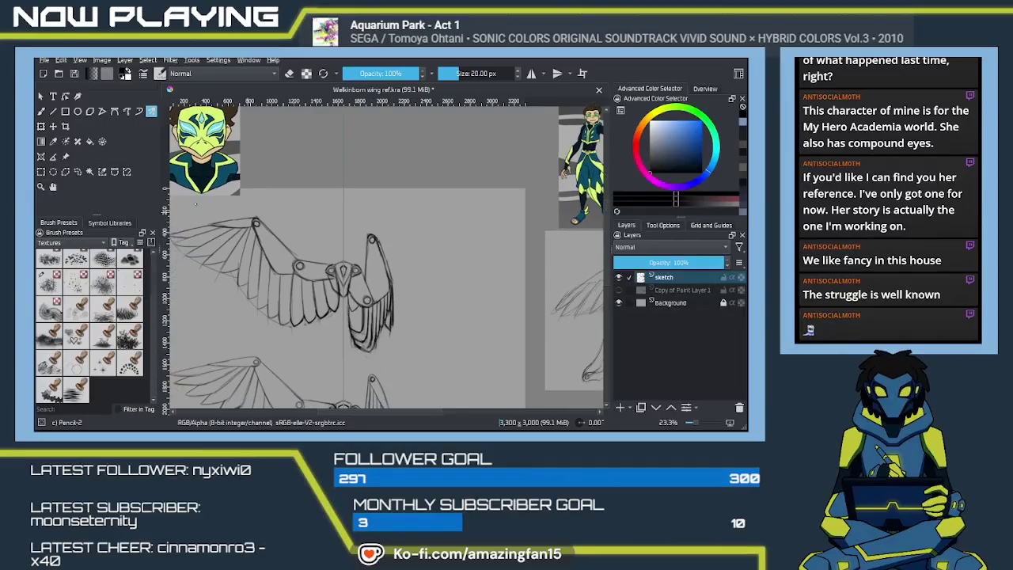
{"action": "left_click", "coordinate": [65, 156]}
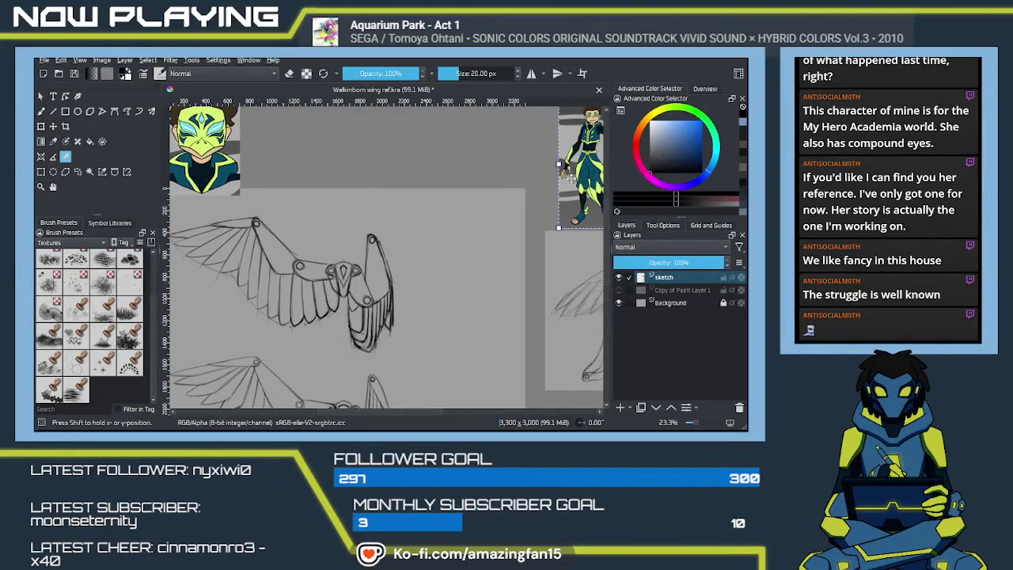
{"action": "left_click_drag", "start_coordinate": [559, 185], "coordinate": [475, 297]}
{"action": "scroll", "coordinate": [475, 296], "scroll_direction": "up", "scroll_amount": 2}
{"action": "scroll", "coordinate": [491, 285], "scroll_direction": "up", "scroll_amount": 2}
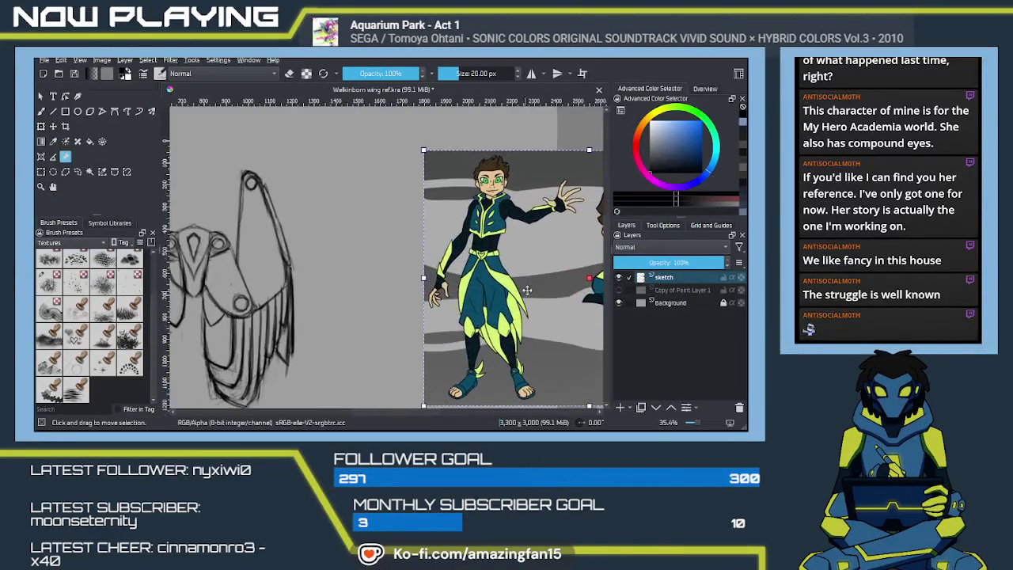
{"action": "left_click_drag", "start_coordinate": [512, 265], "coordinate": [489, 254]}
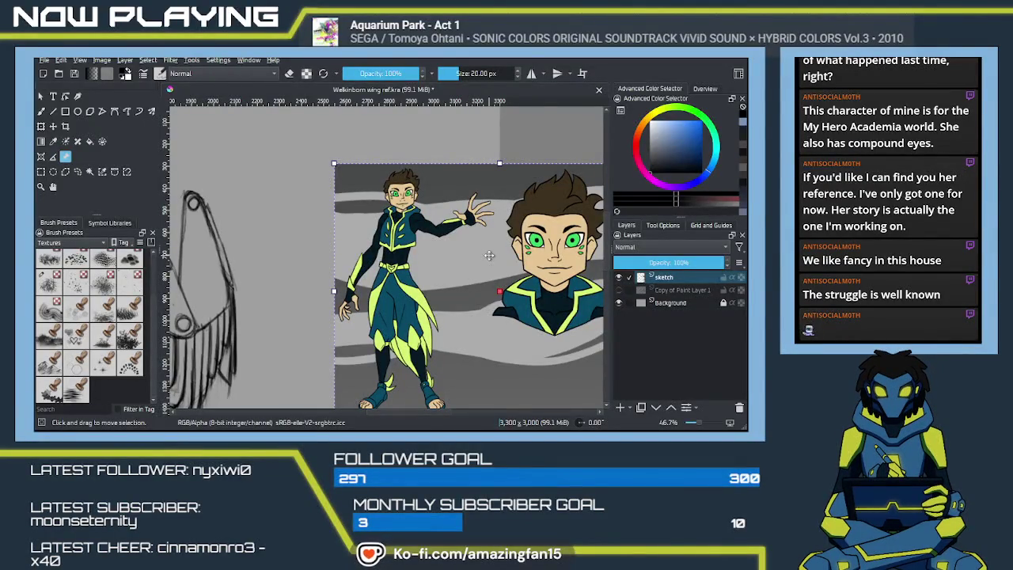
Check the reference alongside the wing sketch, then pan down to the second wing sketch.
{"action": "scroll", "coordinate": [483, 253], "scroll_direction": "up", "scroll_amount": 2}
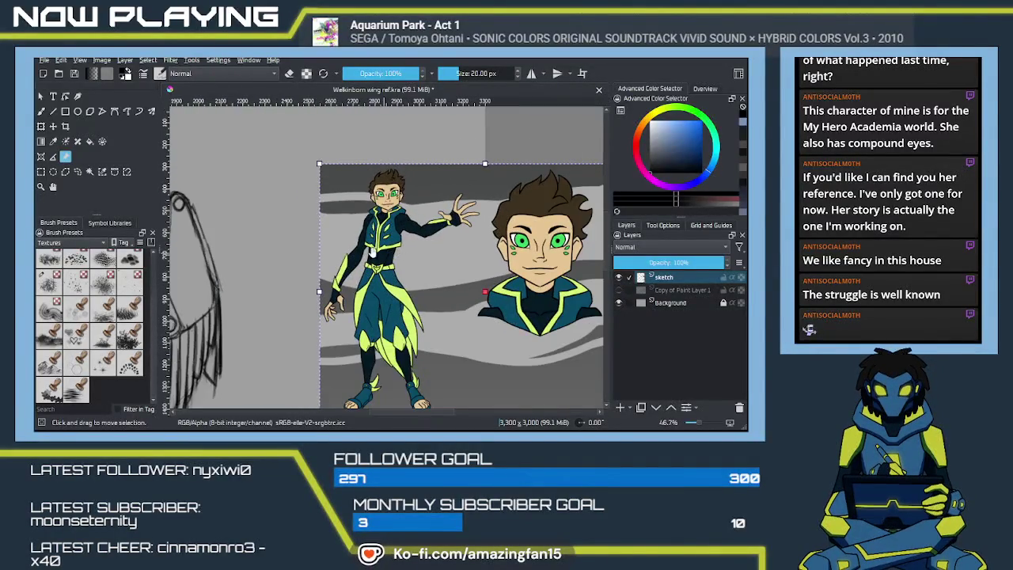
{"action": "scroll", "coordinate": [396, 237], "scroll_direction": "down", "scroll_amount": 2}
{"action": "left_click_drag", "start_coordinate": [360, 196], "coordinate": [396, 210]}
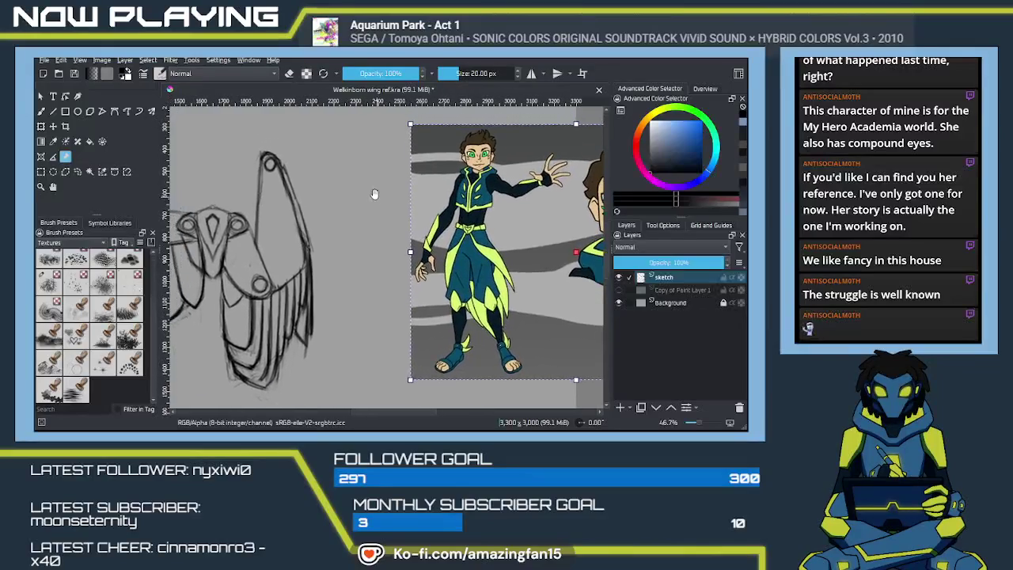
{"action": "left_click_drag", "start_coordinate": [531, 223], "coordinate": [436, 223]}
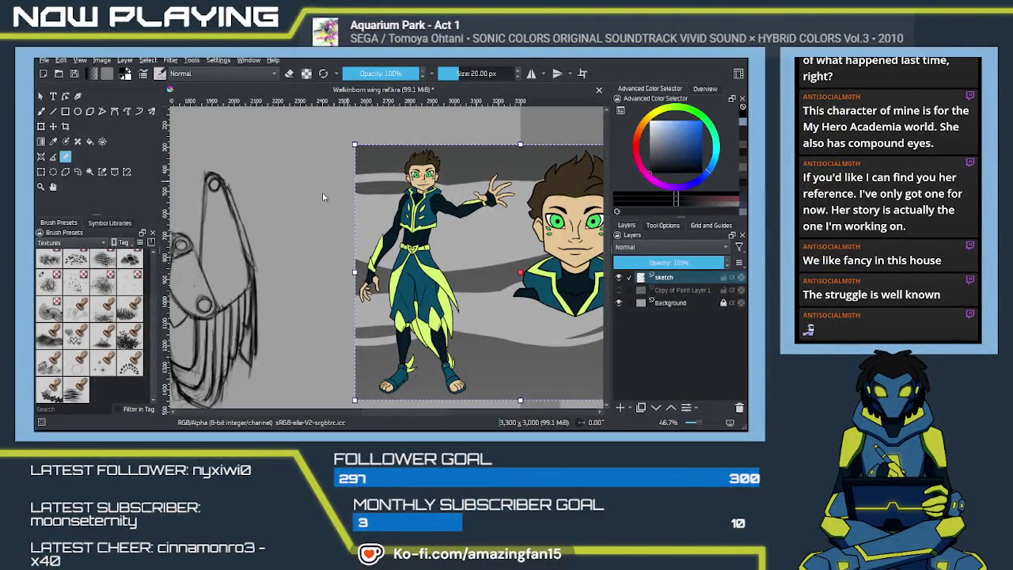
{"action": "left_click_drag", "start_coordinate": [328, 267], "coordinate": [372, 288]}
{"action": "left_click_drag", "start_coordinate": [444, 349], "coordinate": [428, 321]}
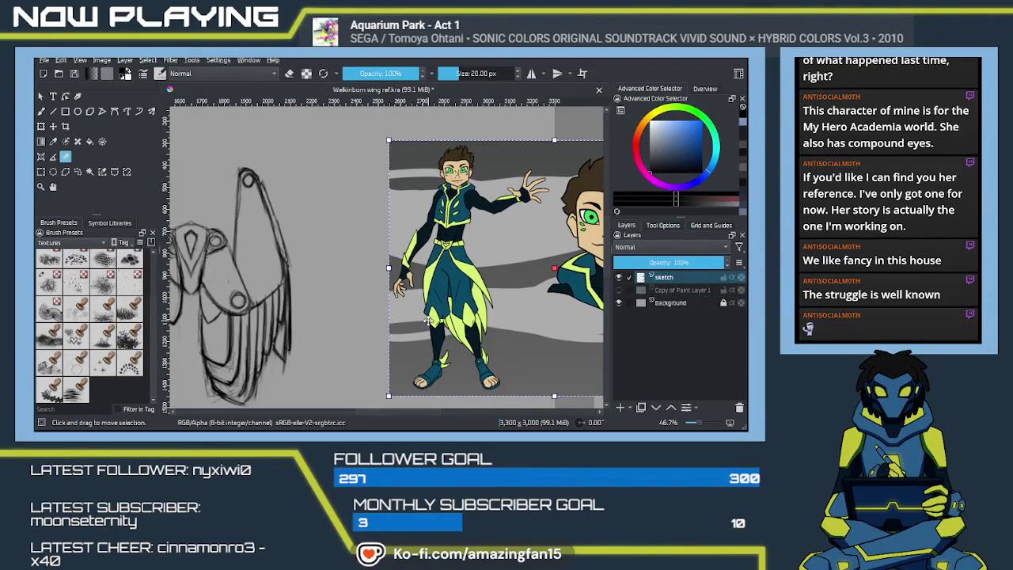
{"action": "scroll", "coordinate": [411, 325], "scroll_direction": "down", "scroll_amount": 2}
{"action": "scroll", "coordinate": [372, 337], "scroll_direction": "down", "scroll_amount": 2}
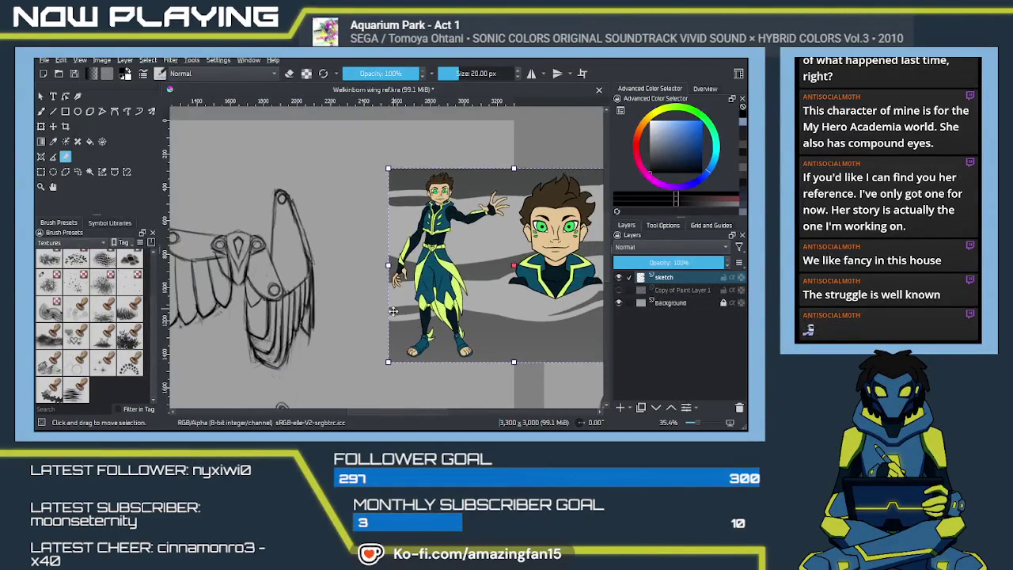
{"action": "left_click_drag", "start_coordinate": [362, 341], "coordinate": [378, 271]}
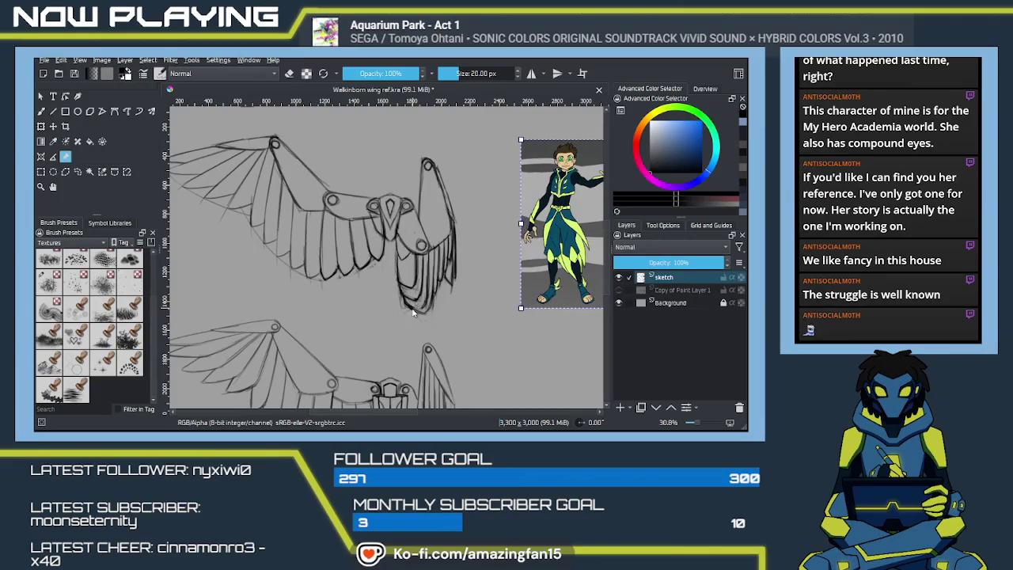
Zoom to 100% and switch to the Multibrush, framing the gem and wing joints.
{"action": "key", "text": "1"}
{"action": "scroll", "coordinate": [408, 321], "scroll_direction": "up", "scroll_amount": 3}
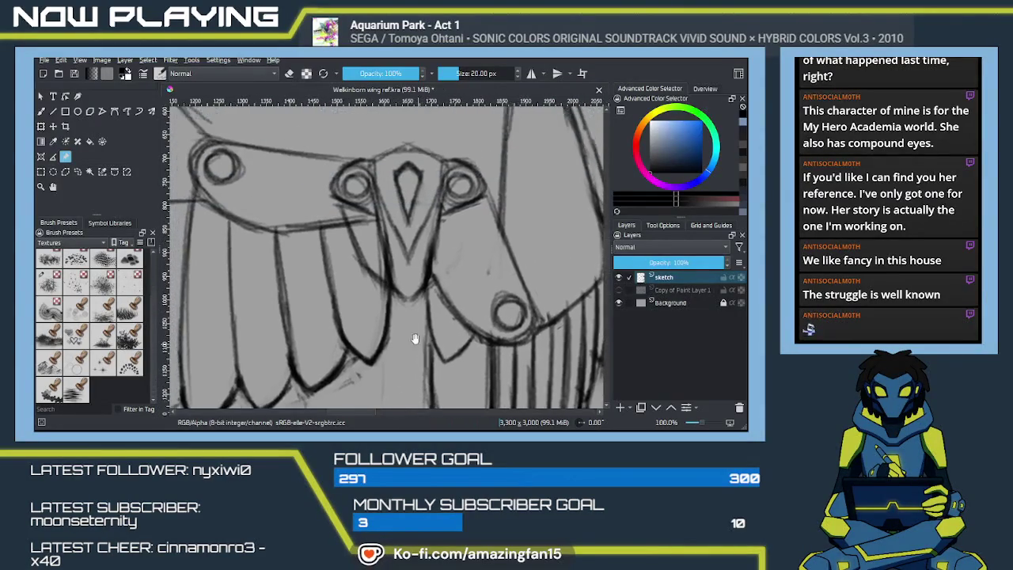
{"action": "scroll", "coordinate": [400, 332], "scroll_direction": "up", "scroll_amount": 2}
{"action": "key", "text": "q"}
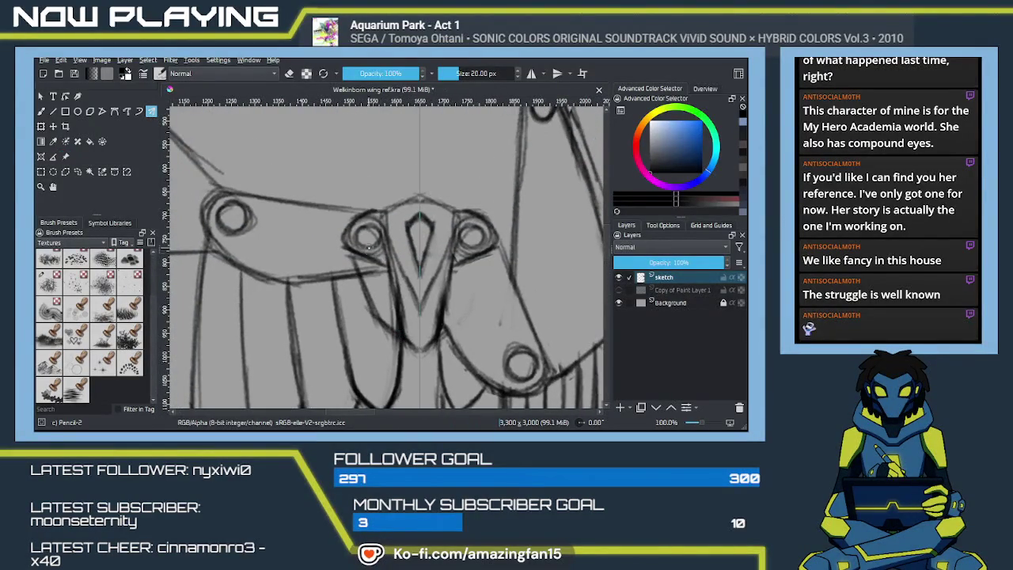
{"action": "mouse_move", "coordinate": [396, 334]}
{"action": "left_mouse_down"}
{"action": "mouse_move", "coordinate": [433, 325]}
{"action": "mouse_move", "coordinate": [435, 337]}
{"action": "mouse_move", "coordinate": [448, 326]}
{"action": "left_mouse_up"}
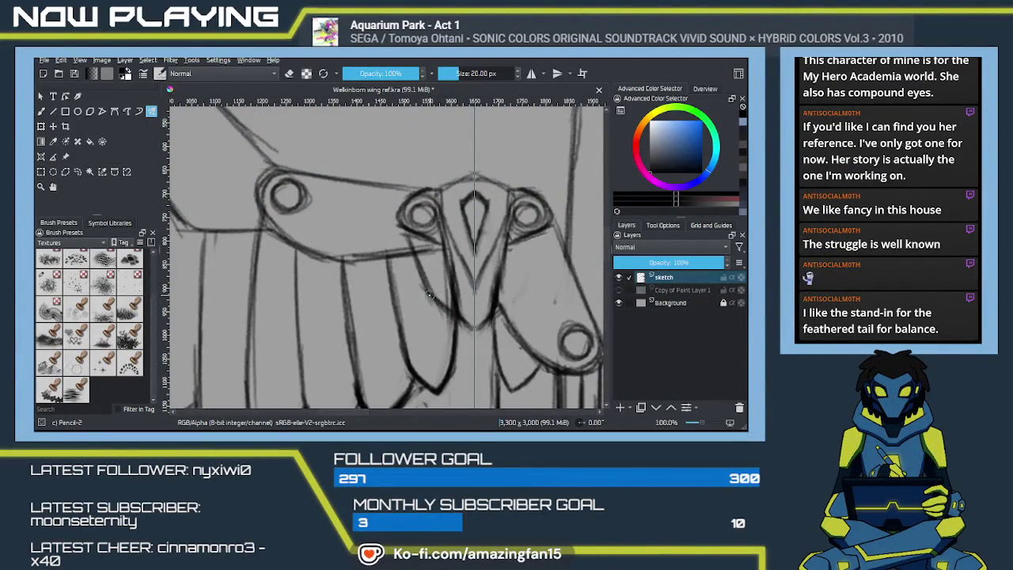
Erase stray lines below the gem and redraw the feather edges with mirrored strokes.
{"action": "key", "text": "e"}
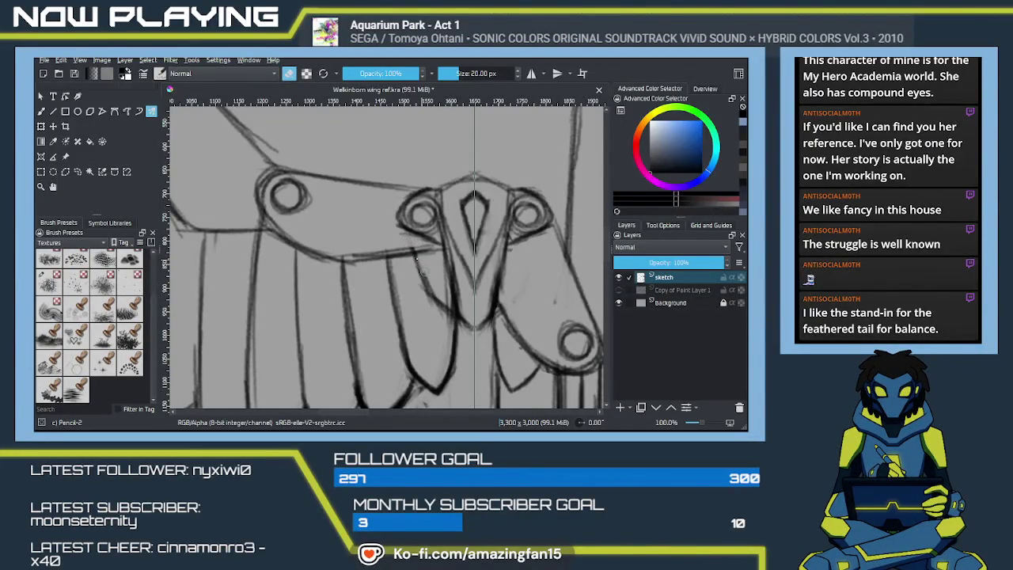
{"action": "mouse_move", "coordinate": [422, 268]}
{"action": "left_mouse_down"}
{"action": "mouse_move", "coordinate": [447, 318]}
{"action": "mouse_move", "coordinate": [442, 302]}
{"action": "left_mouse_up"}
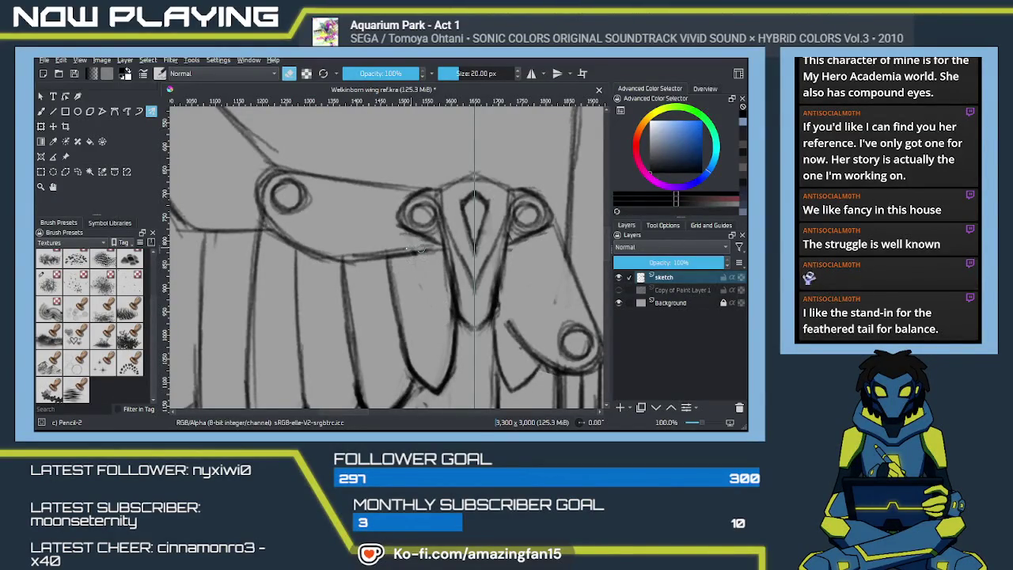
{"action": "left_click_drag", "start_coordinate": [415, 255], "coordinate": [449, 326]}
{"action": "left_click_drag", "start_coordinate": [402, 234], "coordinate": [422, 249]}
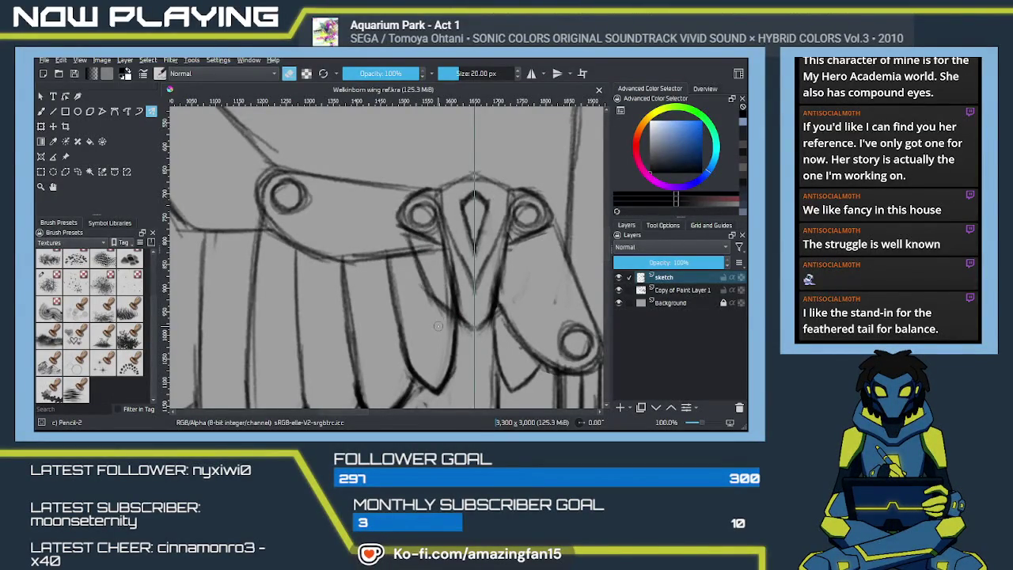
{"action": "key", "text": "b"}
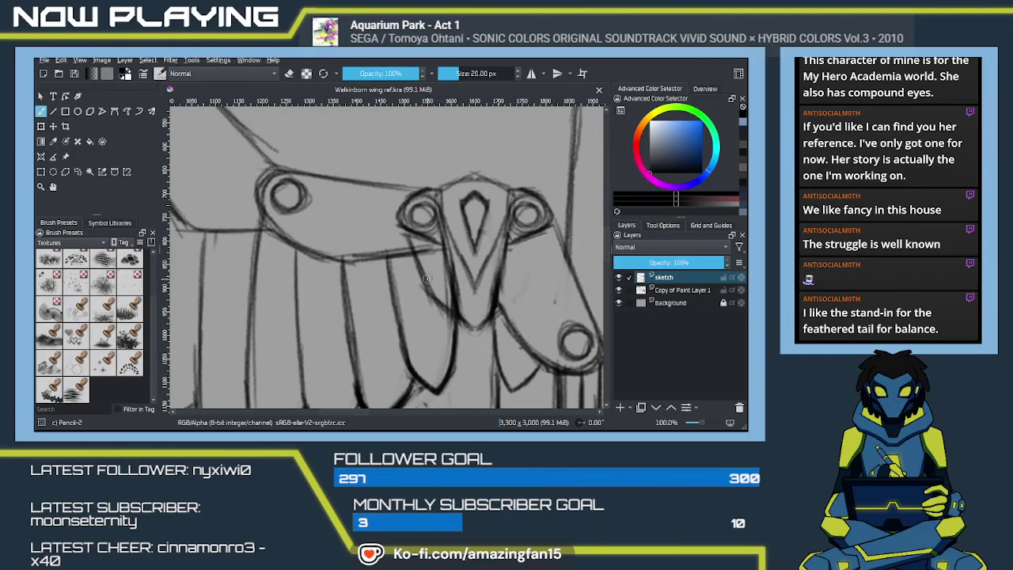
{"action": "key", "text": "e"}
{"action": "scroll", "coordinate": [436, 279], "scroll_direction": "down", "scroll_amount": 2}
{"action": "scroll", "coordinate": [475, 289], "scroll_direction": "down", "scroll_amount": 2}
{"action": "scroll", "coordinate": [531, 306], "scroll_direction": "down", "scroll_amount": 1}
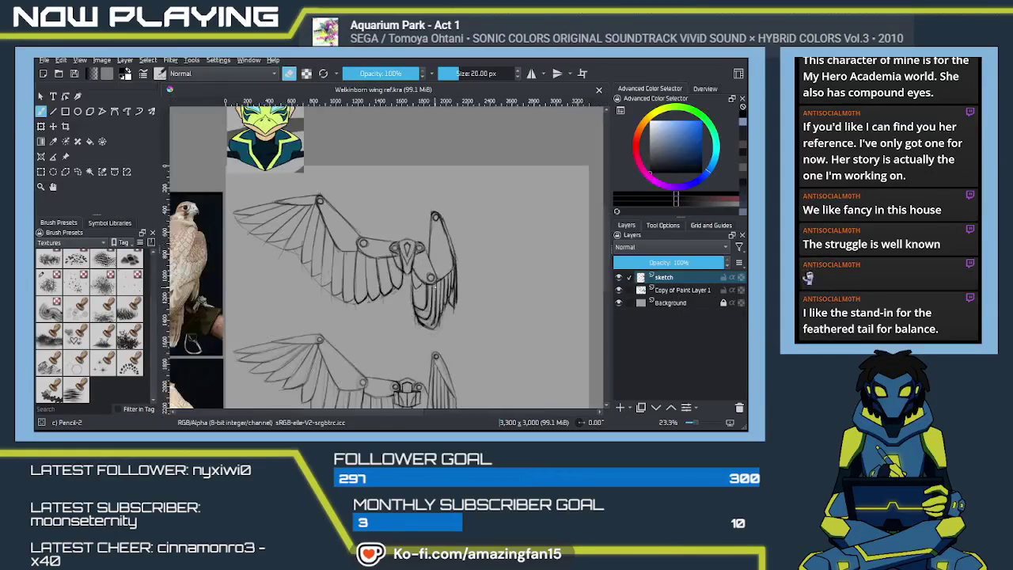
{"action": "left_click_drag", "start_coordinate": [530, 306], "coordinate": [285, 381]}
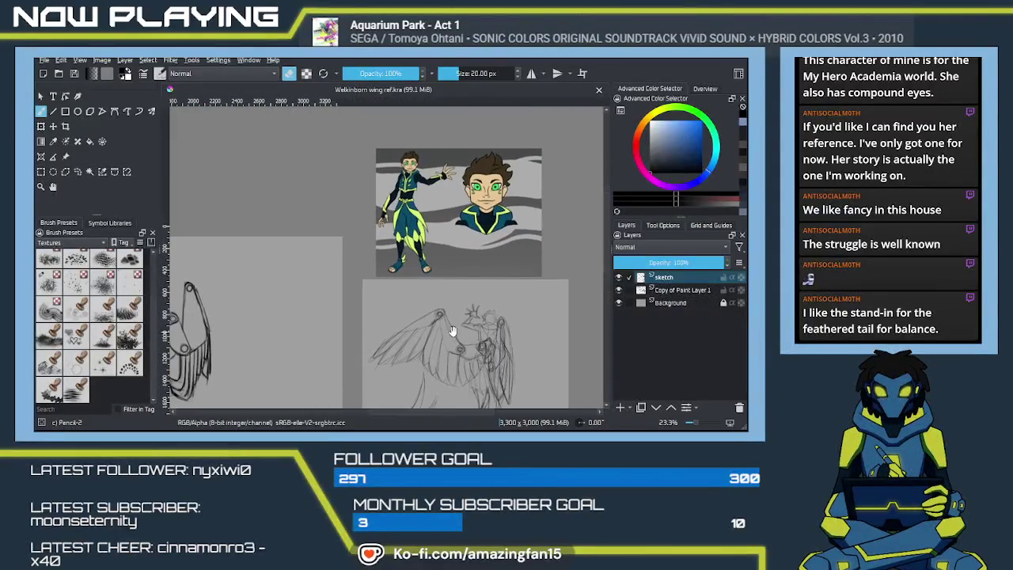
{"action": "scroll", "coordinate": [437, 287], "scroll_direction": "up", "scroll_amount": 2}
{"action": "scroll", "coordinate": [438, 287], "scroll_direction": "up", "scroll_amount": 1}
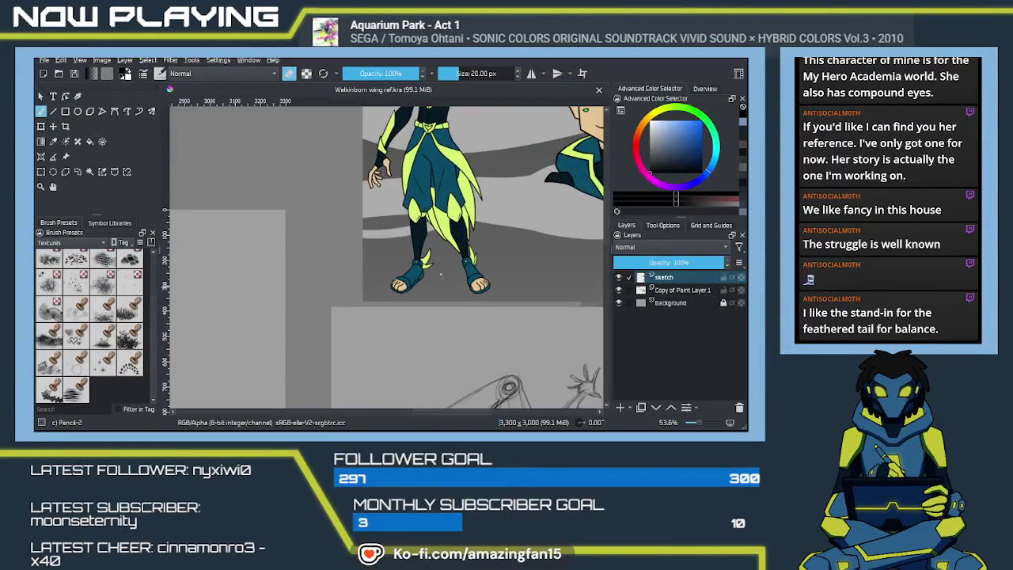
{"action": "left_click_drag", "start_coordinate": [467, 218], "coordinate": [470, 293]}
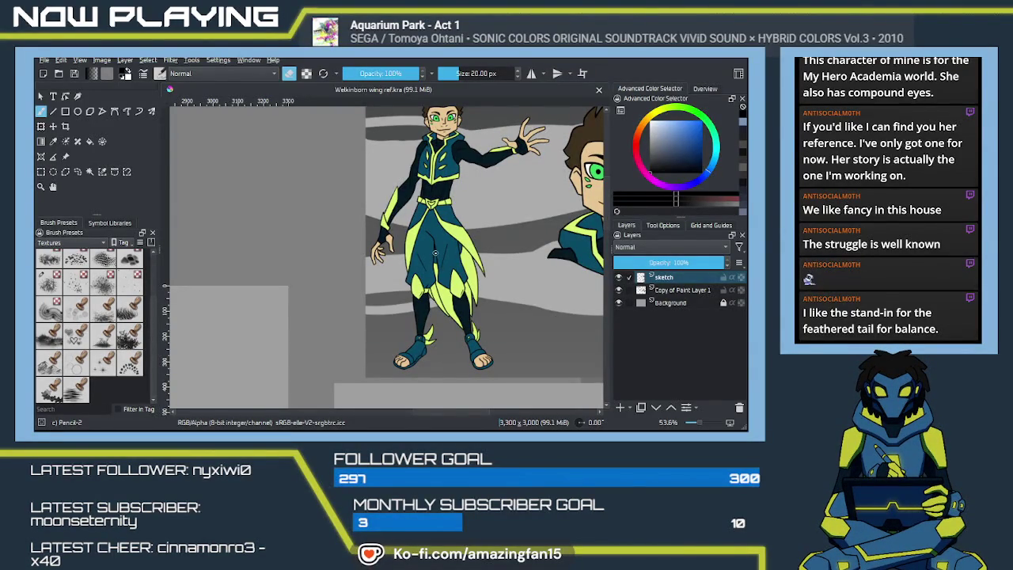
{"action": "scroll", "coordinate": [435, 252], "scroll_direction": "down", "scroll_amount": 1}
{"action": "scroll", "coordinate": [412, 269], "scroll_direction": "down", "scroll_amount": 1}
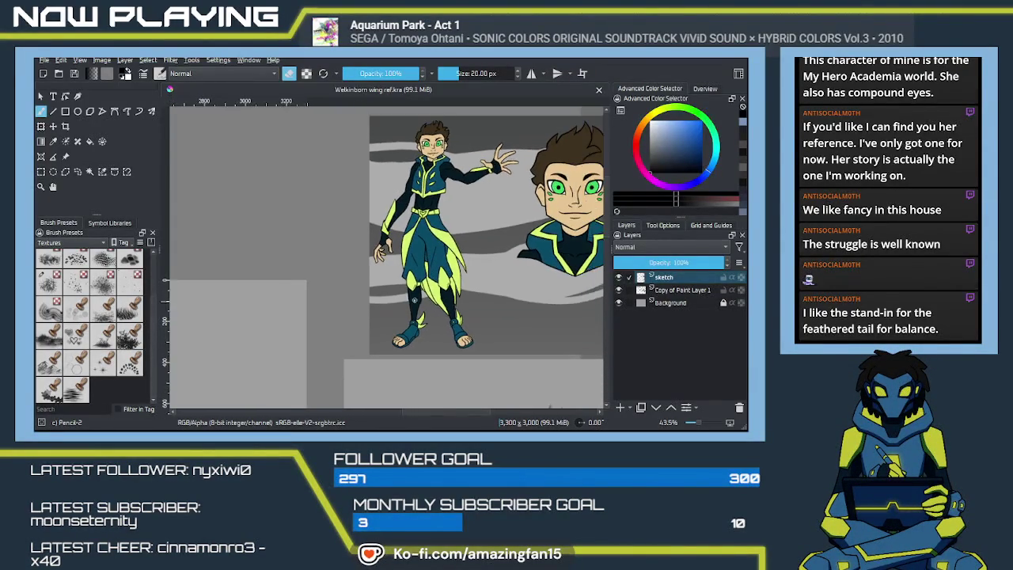
{"action": "scroll", "coordinate": [387, 281], "scroll_direction": "down", "scroll_amount": 1}
{"action": "mouse_move", "coordinate": [381, 285]}
{"action": "left_mouse_down"}
{"action": "mouse_move", "coordinate": [475, 256]}
{"action": "mouse_move", "coordinate": [391, 323]}
{"action": "left_mouse_up"}
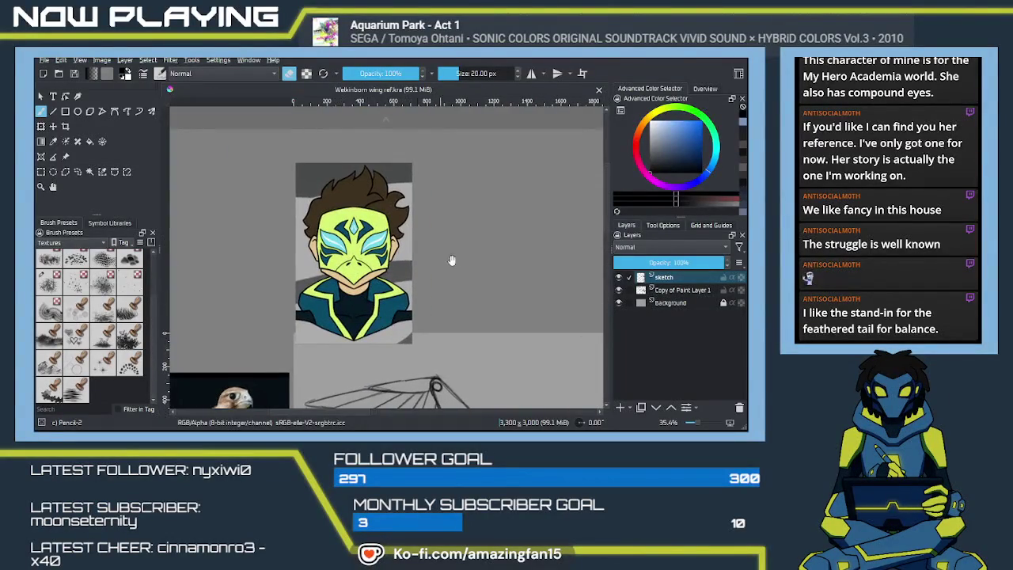
{"action": "left_click_drag", "start_coordinate": [425, 258], "coordinate": [346, 175]}
{"action": "mouse_move", "coordinate": [406, 225]}
{"action": "left_mouse_down"}
{"action": "mouse_move", "coordinate": [420, 214]}
{"action": "mouse_move", "coordinate": [391, 238]}
{"action": "mouse_move", "coordinate": [403, 291]}
{"action": "mouse_move", "coordinate": [388, 301]}
{"action": "mouse_move", "coordinate": [414, 316]}
{"action": "mouse_move", "coordinate": [347, 284]}
{"action": "mouse_move", "coordinate": [360, 329]}
{"action": "left_mouse_up"}
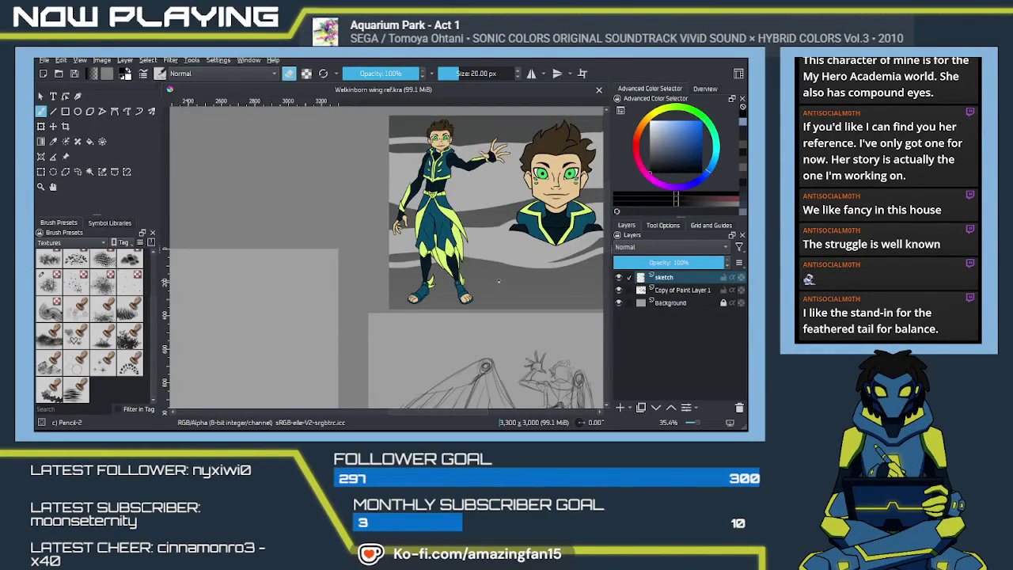
{"action": "scroll", "coordinate": [499, 274], "scroll_direction": "up", "scroll_amount": 1}
{"action": "scroll", "coordinate": [494, 281], "scroll_direction": "up", "scroll_amount": 1}
{"action": "scroll", "coordinate": [489, 293], "scroll_direction": "up", "scroll_amount": 1}
{"action": "scroll", "coordinate": [483, 302], "scroll_direction": "up", "scroll_amount": 1}
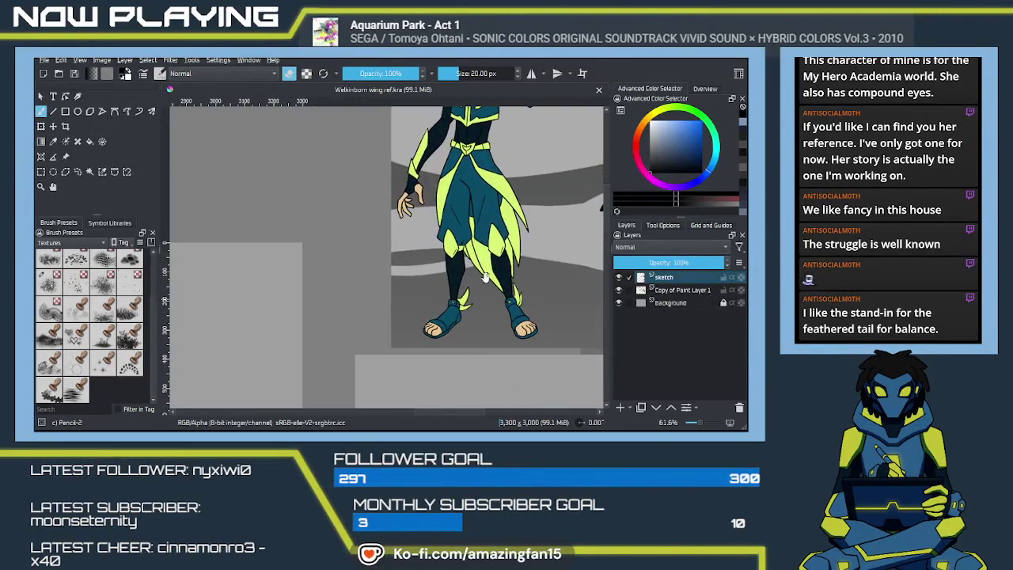
{"action": "left_click_drag", "start_coordinate": [484, 302], "coordinate": [406, 315]}
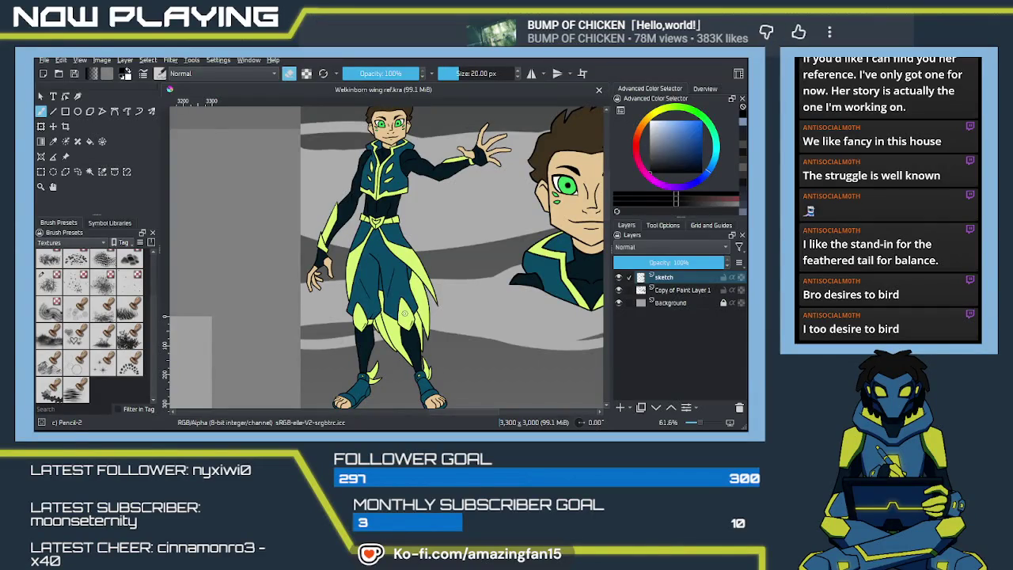
{"action": "scroll", "coordinate": [404, 313], "scroll_direction": "down", "scroll_amount": 2}
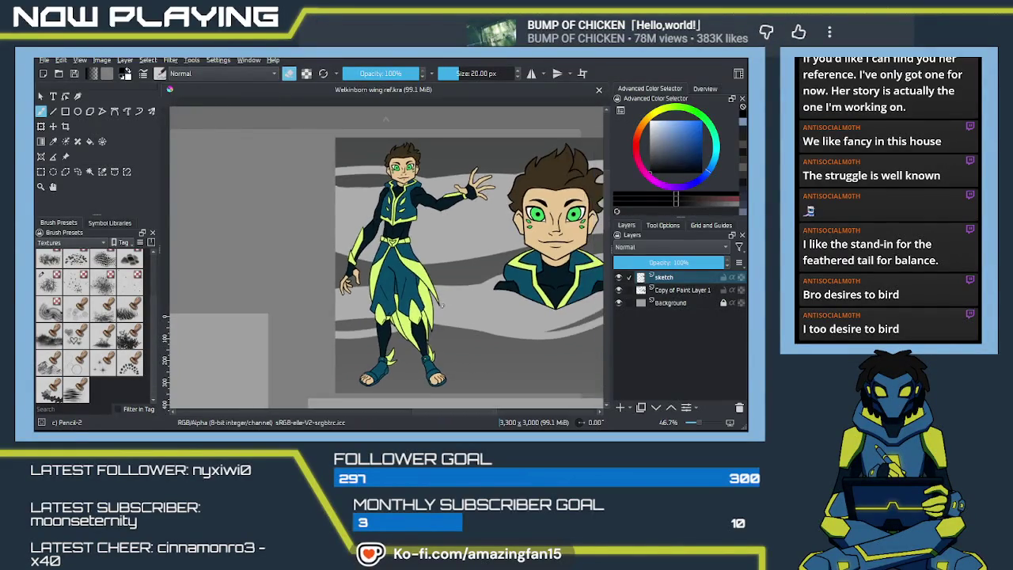
{"action": "scroll", "coordinate": [411, 312], "scroll_direction": "down", "scroll_amount": 2}
{"action": "scroll", "coordinate": [433, 310], "scroll_direction": "down", "scroll_amount": 1}
{"action": "left_click_drag", "start_coordinate": [404, 315], "coordinate": [389, 250]}
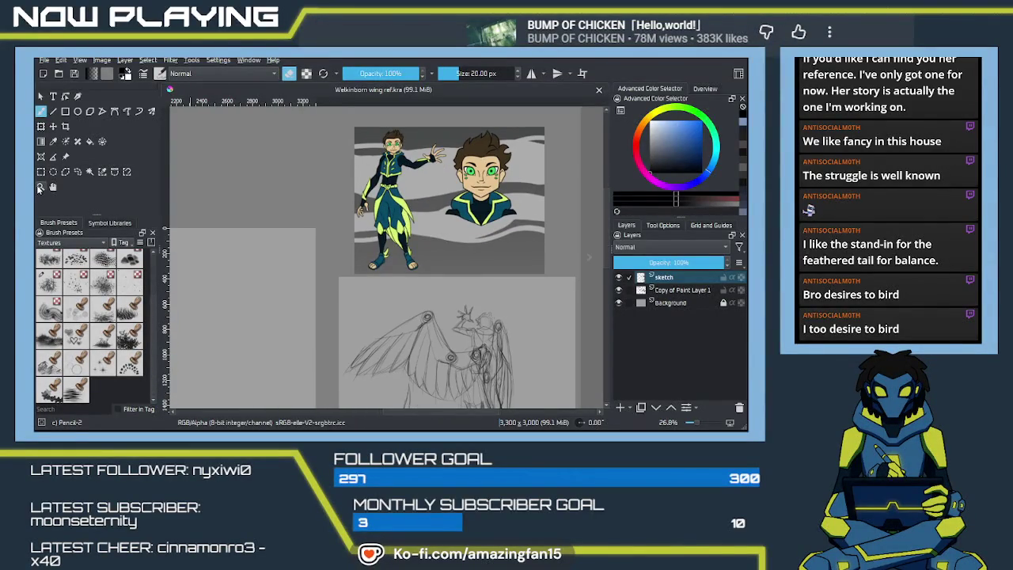
{"action": "left_click", "coordinate": [65, 156]}
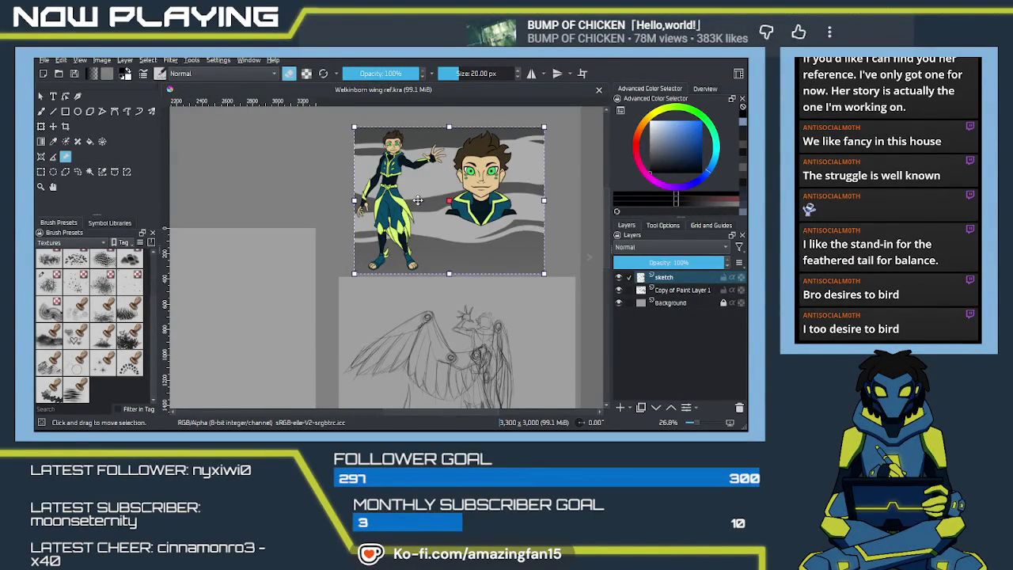
Delete the small full-figure-and-head reference image and pan to the large wing sketches.
{"action": "key", "text": "Delete"}
{"action": "left_click_drag", "start_coordinate": [396, 219], "coordinate": [625, 77]}
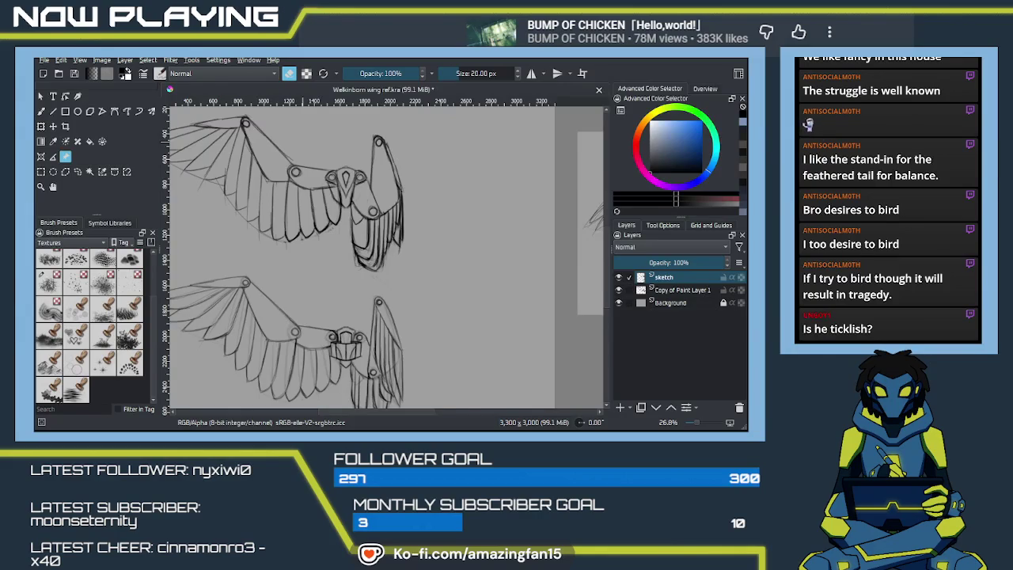
Paste the character turnaround sheet and move it up under the wings.
{"action": "key", "text": "ctrl+v"}
{"action": "left_click_drag", "start_coordinate": [440, 401], "coordinate": [439, 330]}
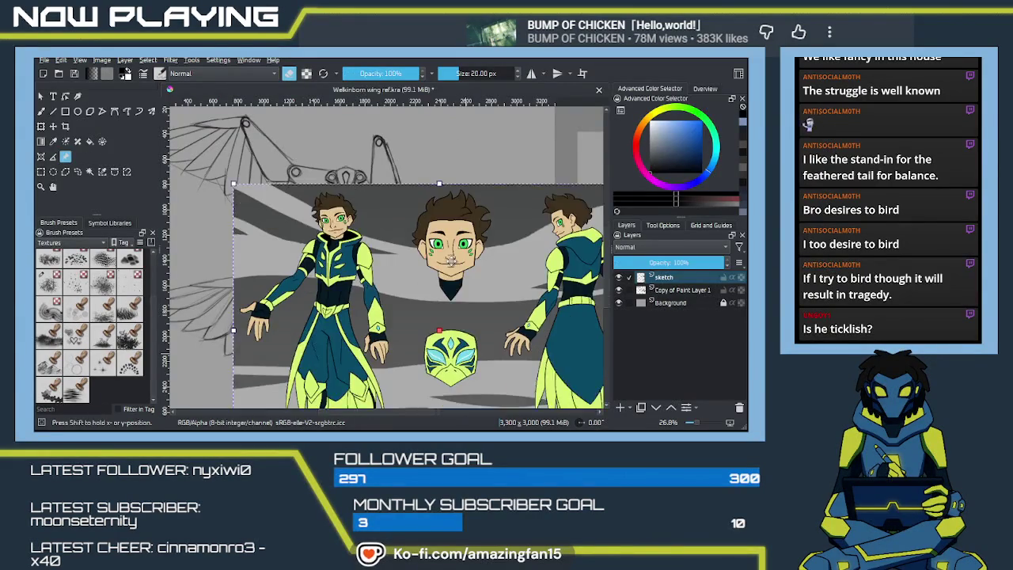
{"action": "scroll", "coordinate": [451, 269], "scroll_direction": "down", "scroll_amount": 1}
{"action": "scroll", "coordinate": [439, 237], "scroll_direction": "down", "scroll_amount": 1}
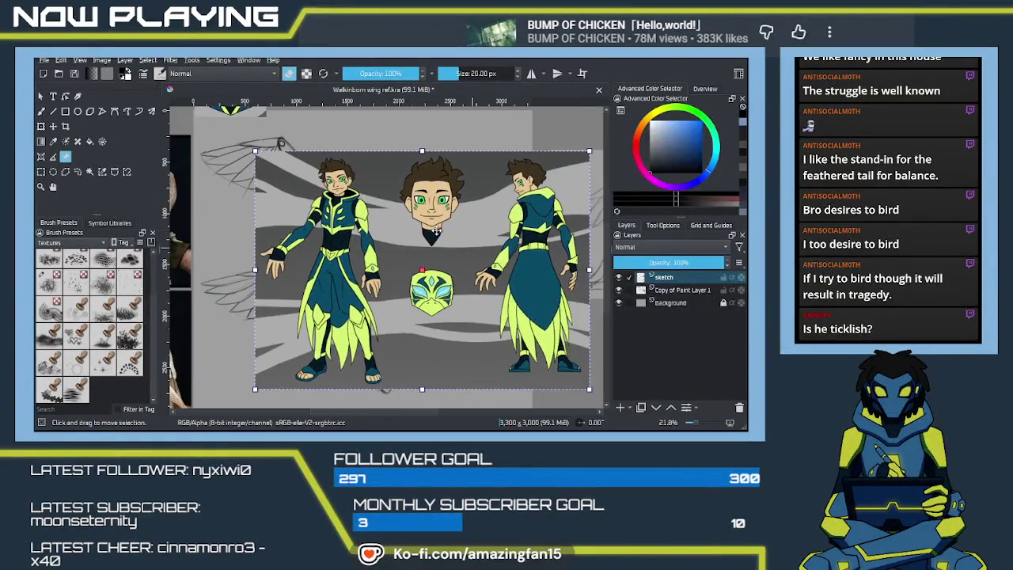
Scale the turnaround sheet down with a corner handle and shift it upward over the wings.
{"action": "left_click_drag", "start_coordinate": [589, 270], "coordinate": [560, 270]}
{"action": "left_click_drag", "start_coordinate": [460, 269], "coordinate": [470, 223]}
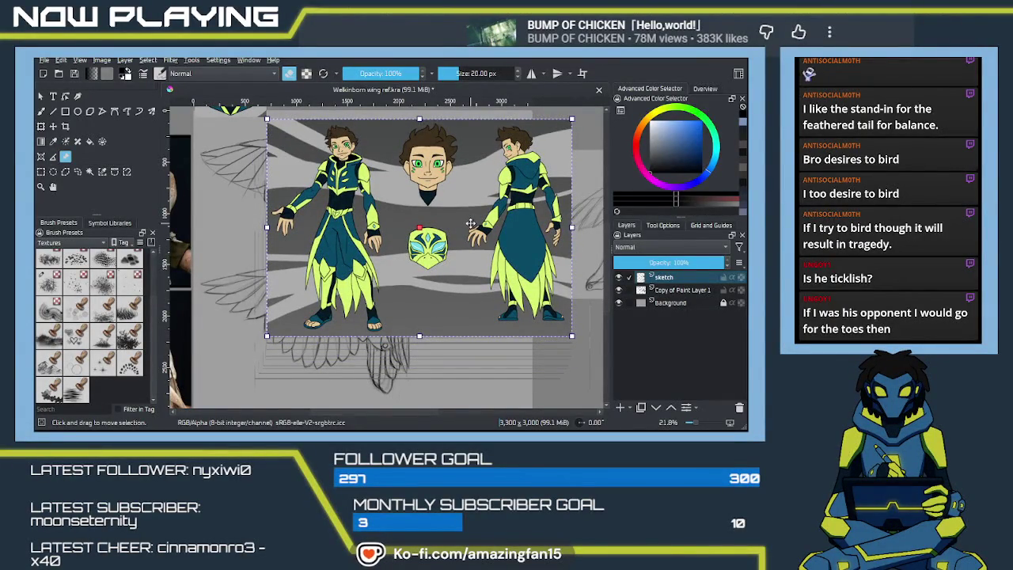
{"action": "scroll", "coordinate": [409, 207], "scroll_direction": "up", "scroll_amount": 1}
{"action": "scroll", "coordinate": [392, 203], "scroll_direction": "up", "scroll_amount": 1}
{"action": "scroll", "coordinate": [392, 202], "scroll_direction": "up", "scroll_amount": 1}
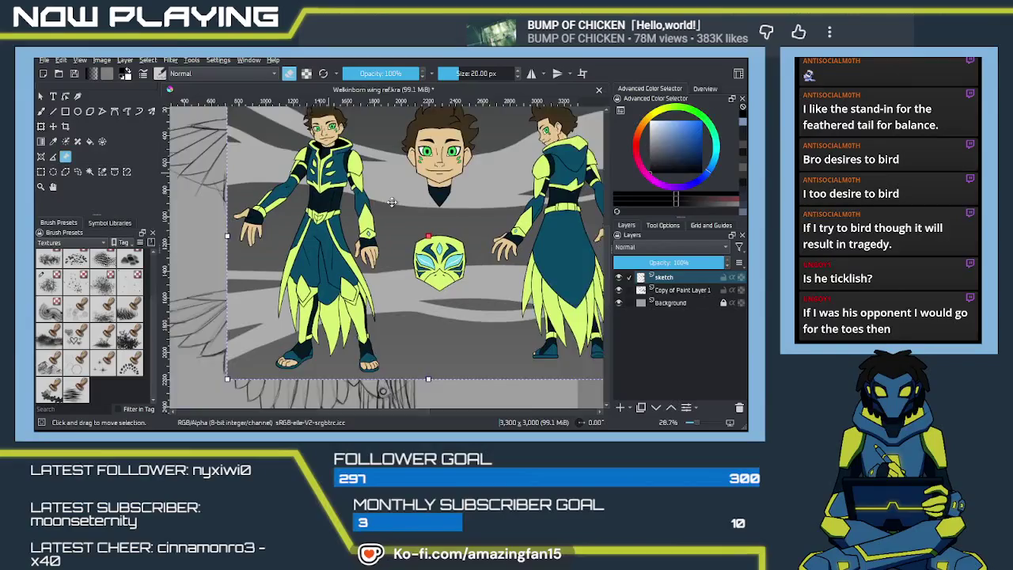
{"action": "scroll", "coordinate": [391, 202], "scroll_direction": "up", "scroll_amount": 1}
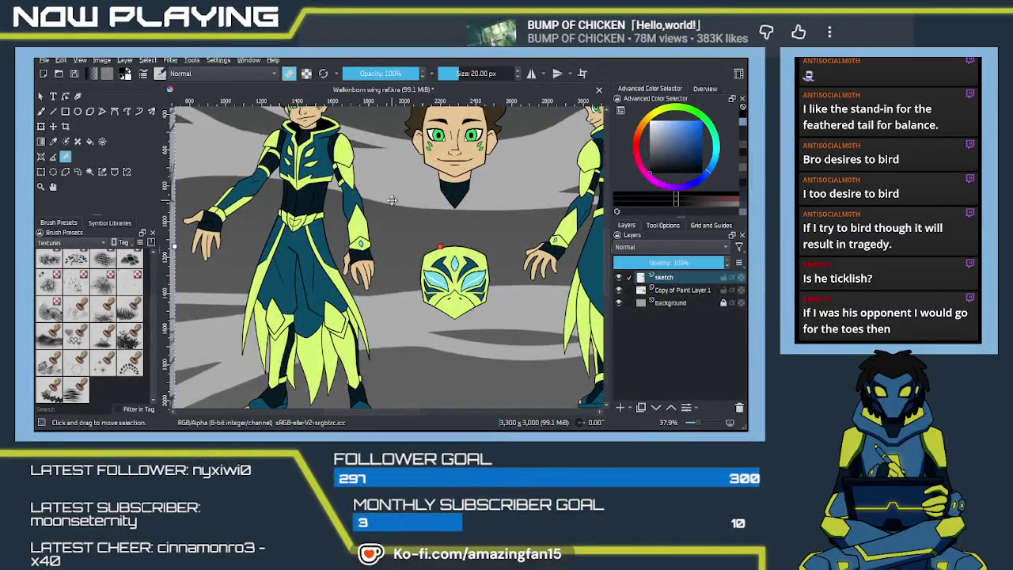
{"action": "scroll", "coordinate": [392, 192], "scroll_direction": "down", "scroll_amount": 1}
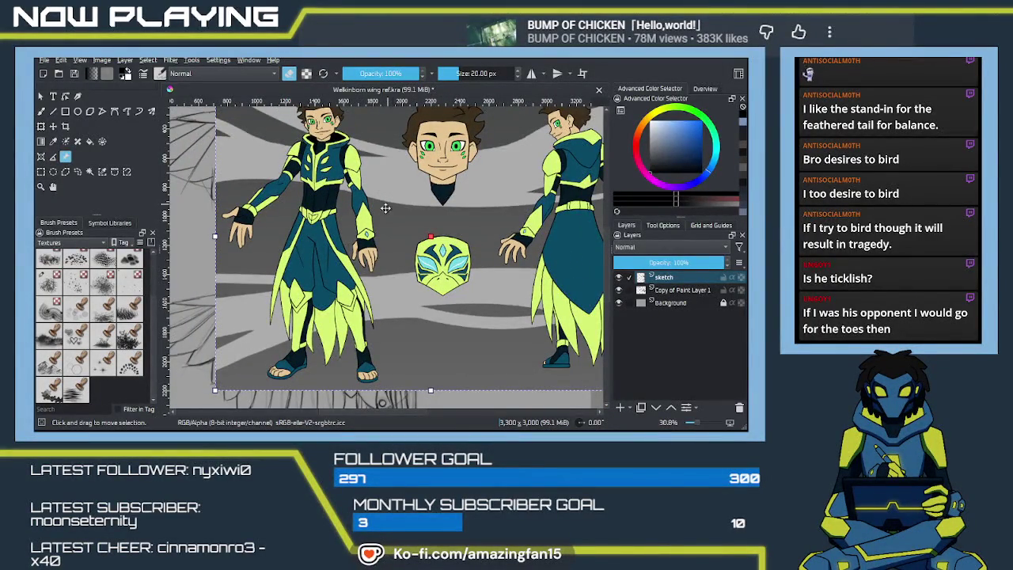
{"action": "scroll", "coordinate": [386, 214], "scroll_direction": "down", "scroll_amount": 1}
{"action": "scroll", "coordinate": [373, 243], "scroll_direction": "up", "scroll_amount": 1}
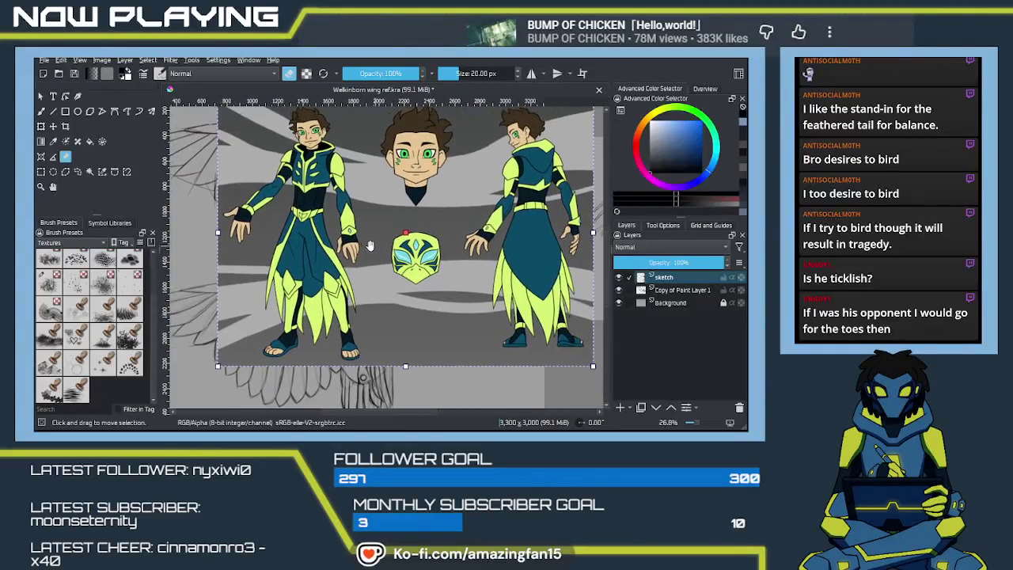
{"action": "scroll", "coordinate": [377, 246], "scroll_direction": "down", "scroll_amount": 1}
{"action": "left_click_drag", "start_coordinate": [378, 246], "coordinate": [352, 246]}
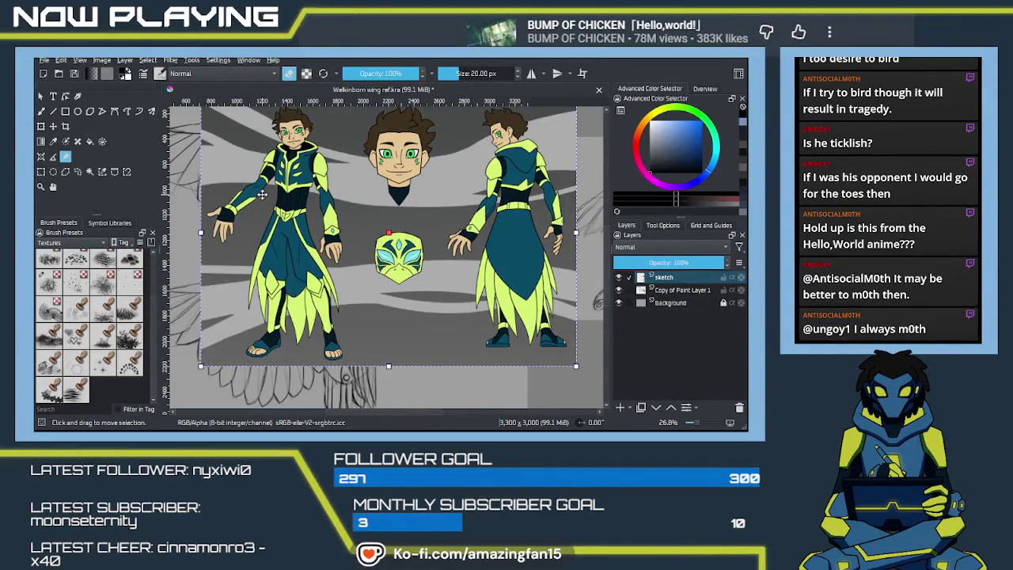
Shrink the turnaround sheet from its left side, tuck it at the upper right, and save.
{"action": "scroll", "coordinate": [385, 232], "scroll_direction": "down", "scroll_amount": 2}
{"action": "scroll", "coordinate": [385, 232], "scroll_direction": "down", "scroll_amount": 3}
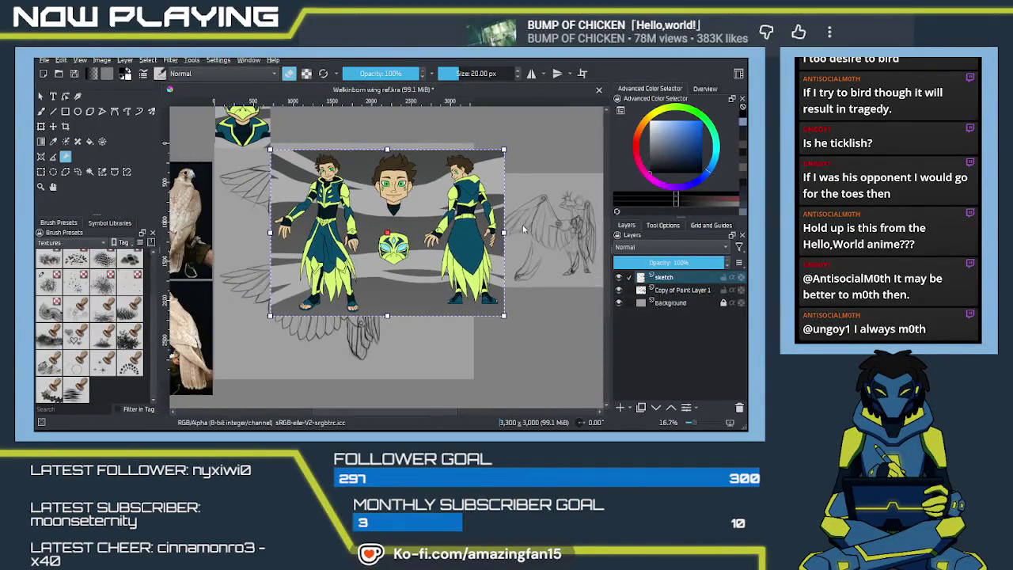
{"action": "mouse_move", "coordinate": [467, 241]}
{"action": "left_mouse_down"}
{"action": "mouse_move", "coordinate": [494, 202]}
{"action": "mouse_move", "coordinate": [508, 204]}
{"action": "left_mouse_up"}
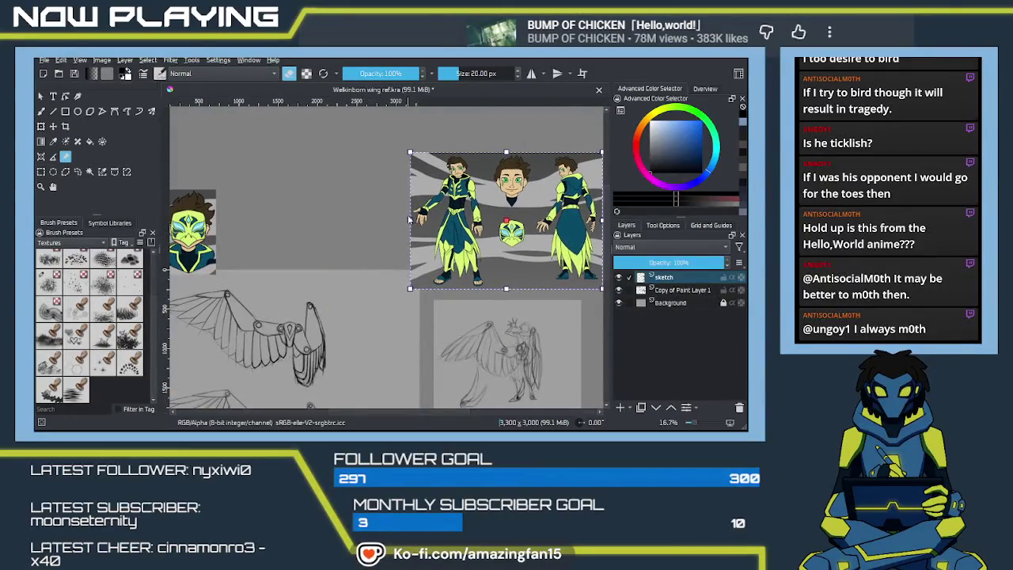
{"action": "mouse_move", "coordinate": [407, 222]}
{"action": "left_mouse_down"}
{"action": "mouse_move", "coordinate": [433, 222]}
{"action": "mouse_move", "coordinate": [422, 228]}
{"action": "left_mouse_up"}
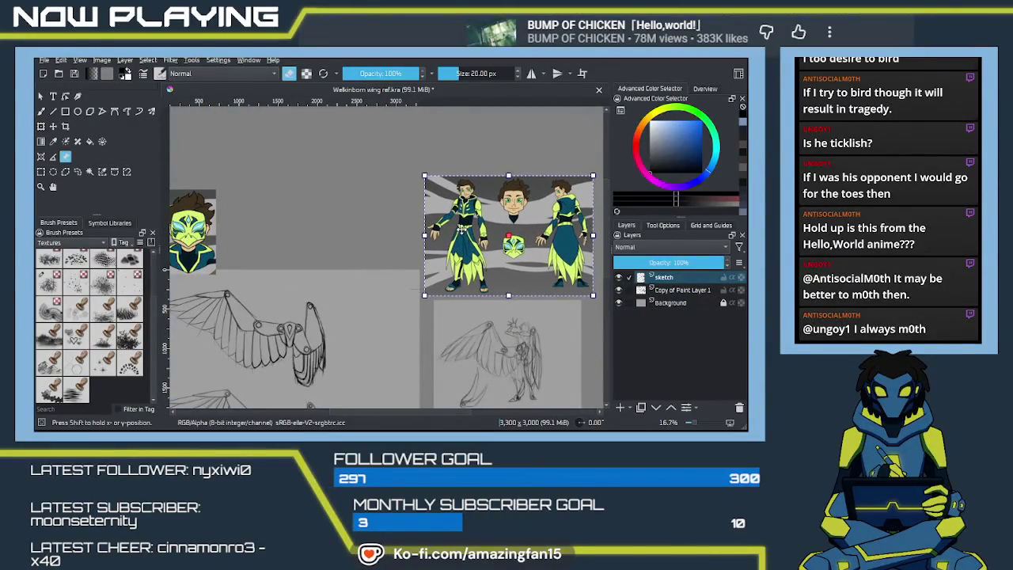
{"action": "mouse_move", "coordinate": [338, 329]}
{"action": "left_mouse_down"}
{"action": "mouse_move", "coordinate": [351, 287]}
{"action": "mouse_move", "coordinate": [402, 266]}
{"action": "left_mouse_up"}
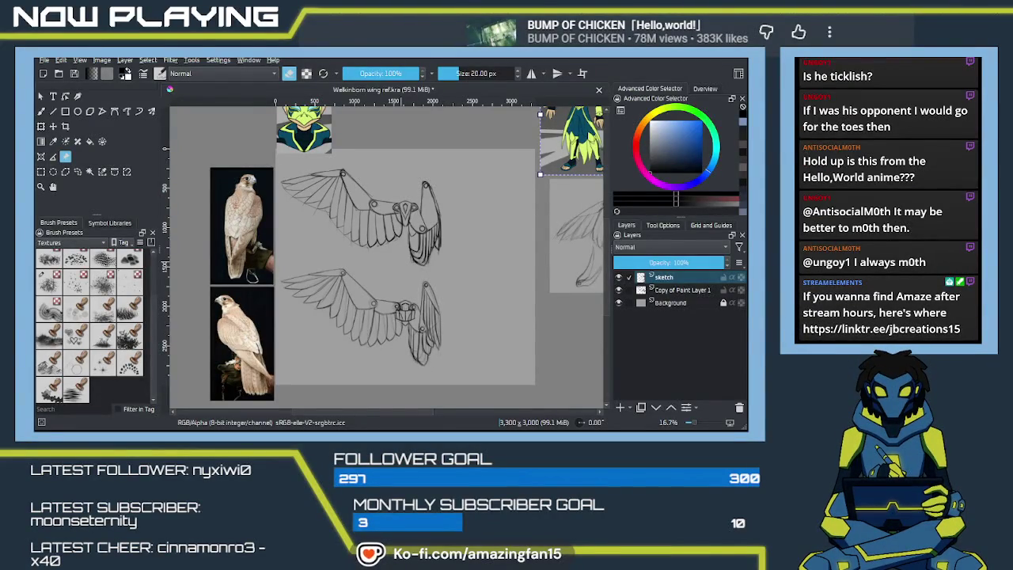
{"action": "key", "text": "ctrl+s"}
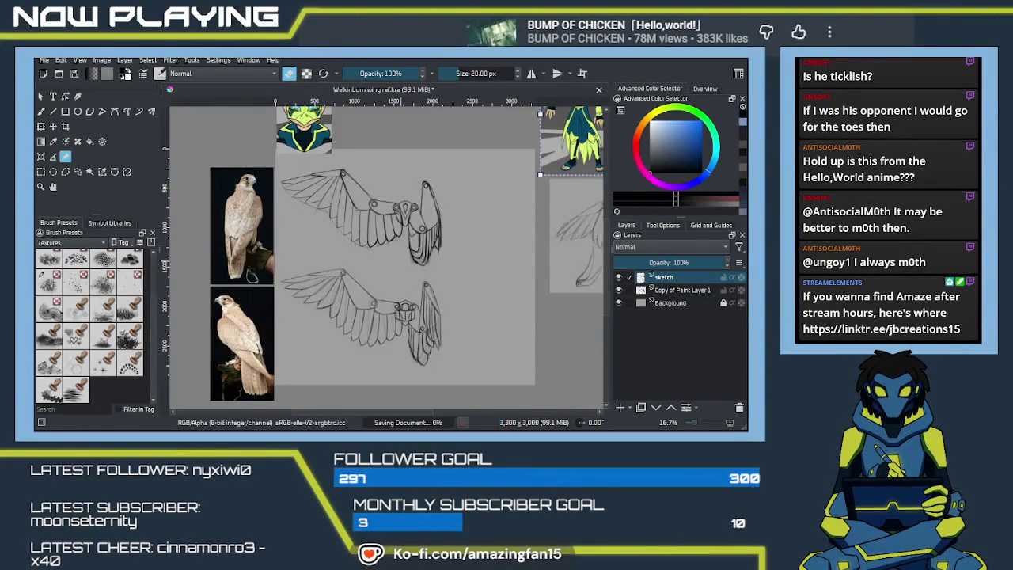